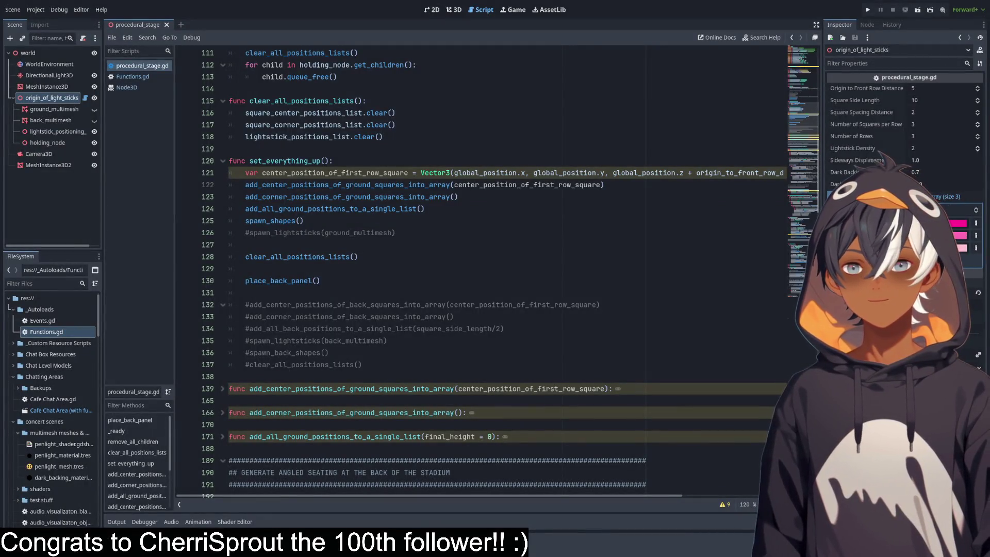
Review remove_all_children, square_side_length and set_everything_up in procedural_stage.gd, then switch to 3D view.
click(392, 129)
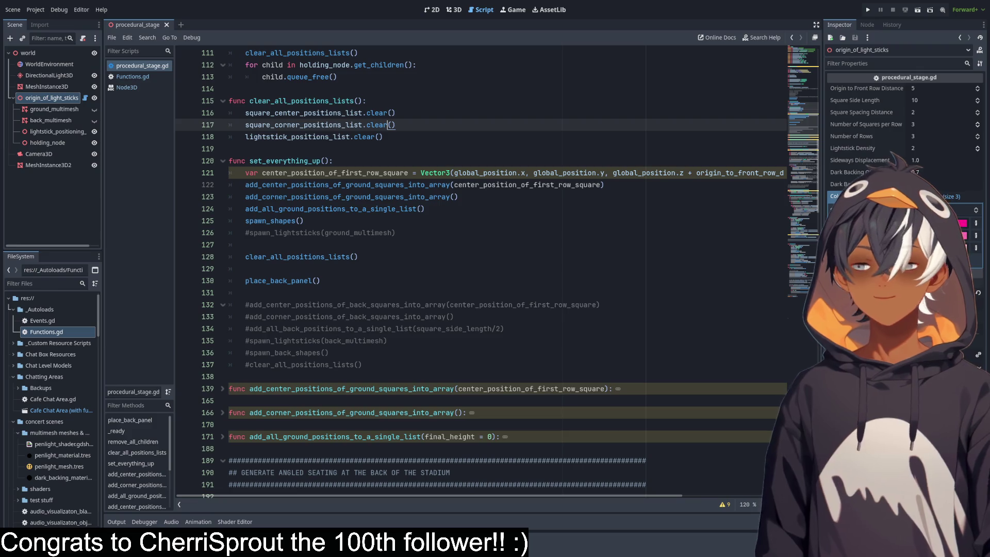
click(370, 65)
scroll(403, 127, up, 10)
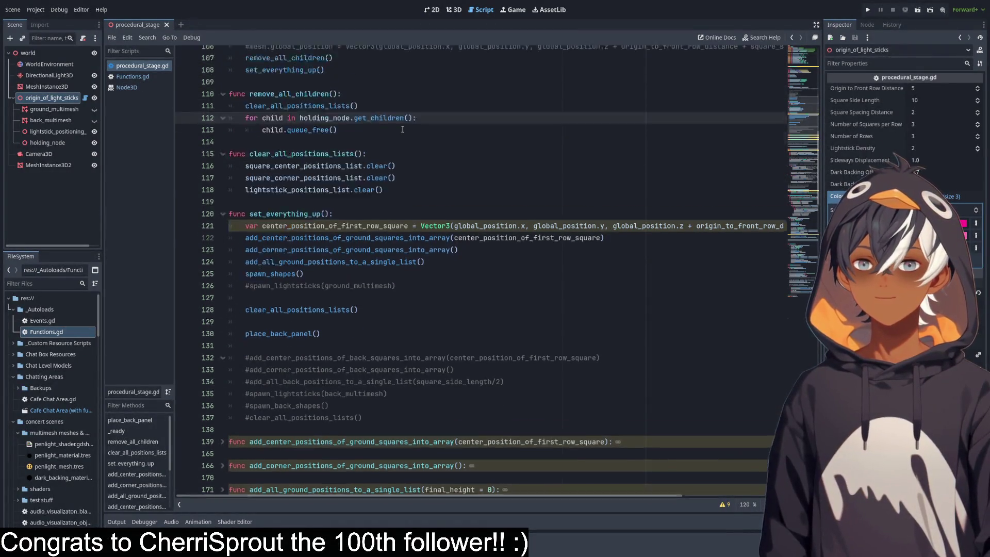
scroll(492, 138, up, 6)
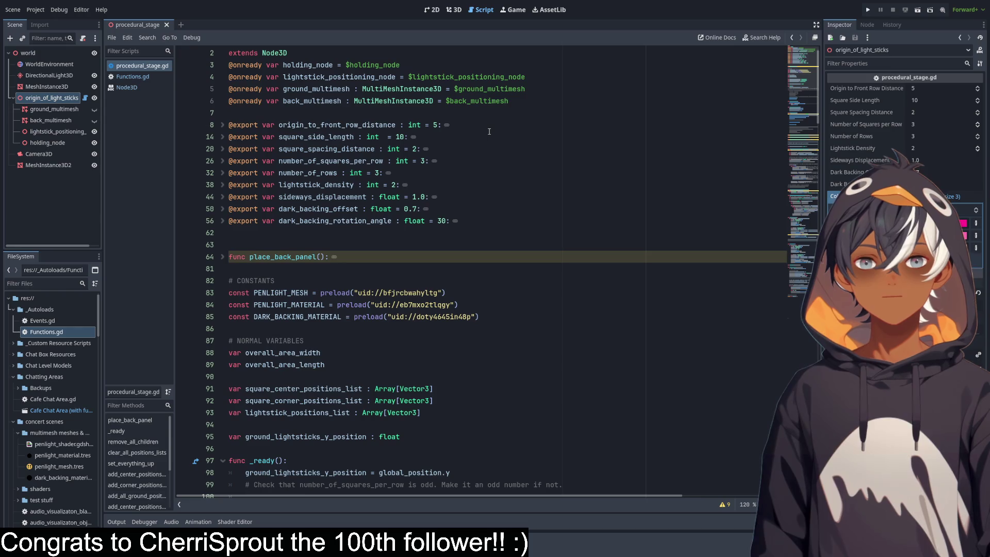
click(334, 139)
scroll(444, 121, up, 1)
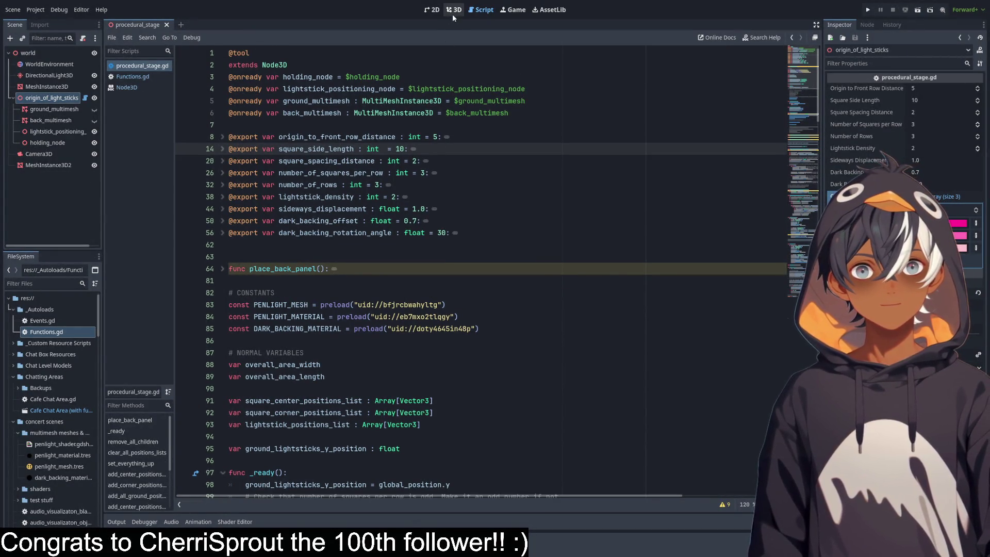
key(ctrl+z)
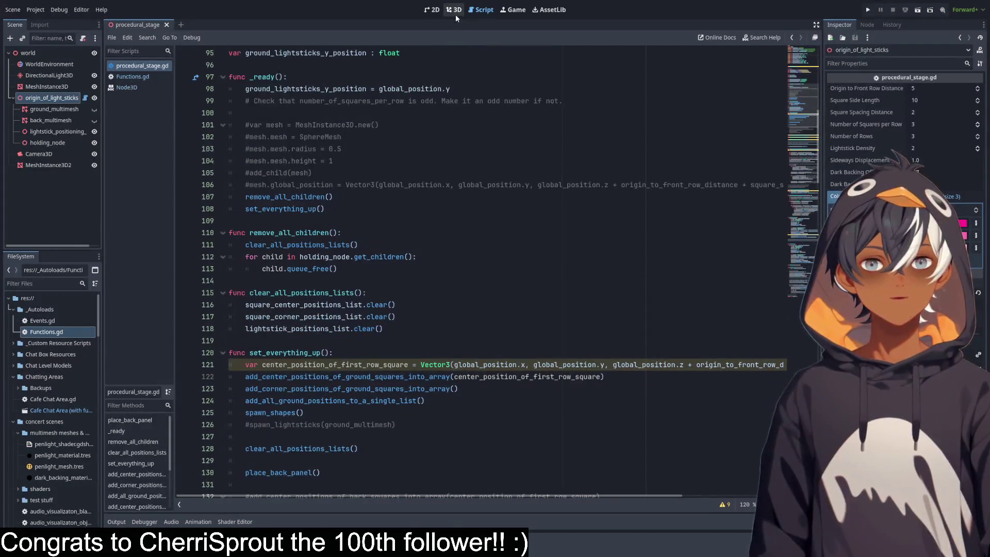
click(456, 14)
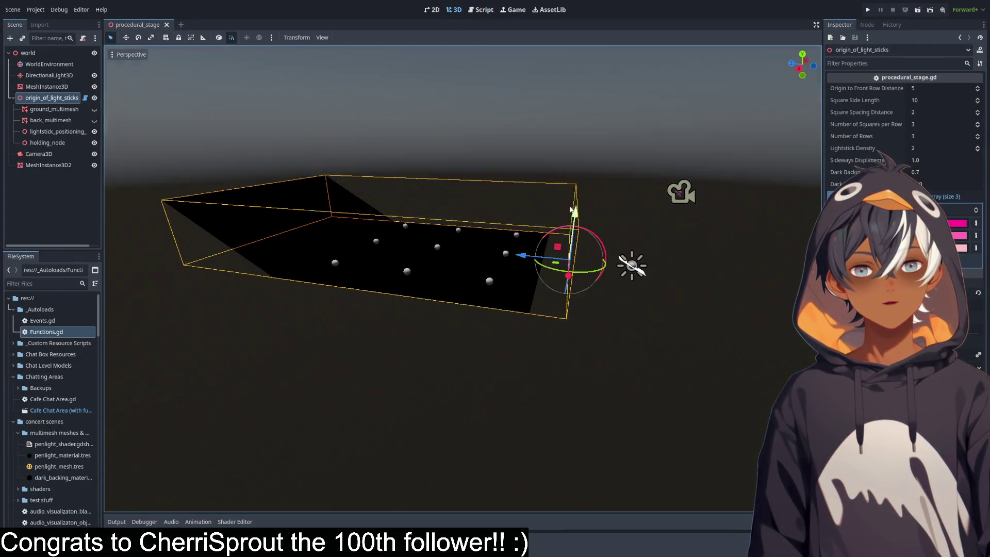
Make ground_multimesh visible and orbit and zoom to inspect the lightstick grid.
click(93, 110)
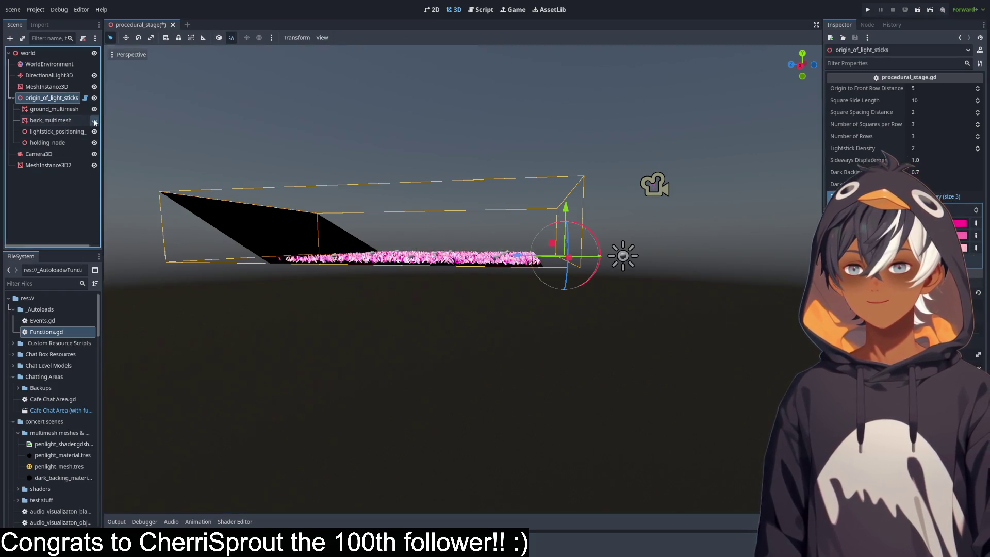
mouse_move(305, 199)
mouse_down()
mouse_move(306, 226)
mouse_move(320, 210)
mouse_move(449, 246)
mouse_up()
scroll(623, 248, up, 5)
mouse_move(623, 250)
mouse_down()
mouse_move(515, 239)
mouse_move(518, 259)
mouse_move(592, 260)
mouse_move(608, 249)
mouse_move(652, 267)
mouse_move(613, 261)
mouse_move(513, 302)
mouse_up()
scroll(618, 256, down, 5)
scroll(645, 260, up, 4)
scroll(518, 323, down, 4)
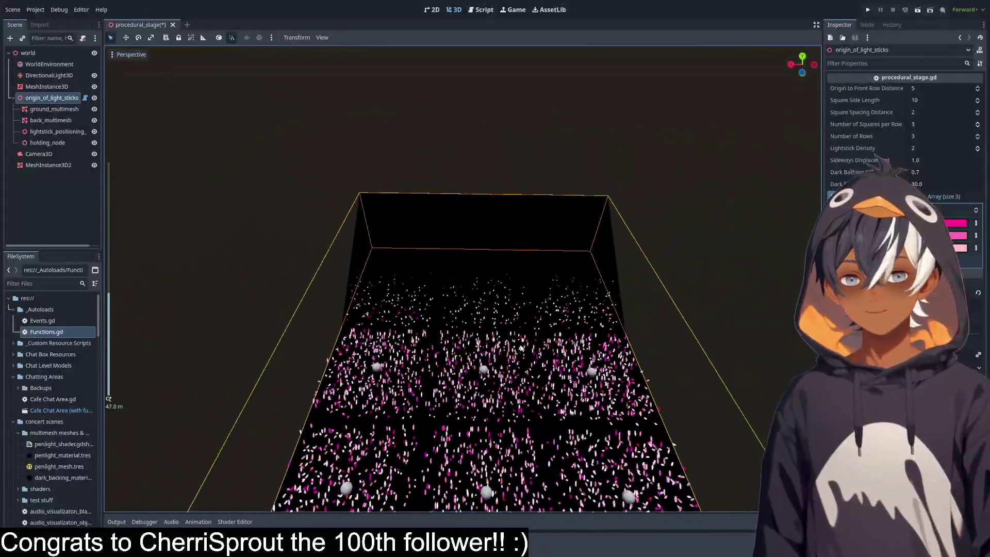
scroll(504, 344, up, 4)
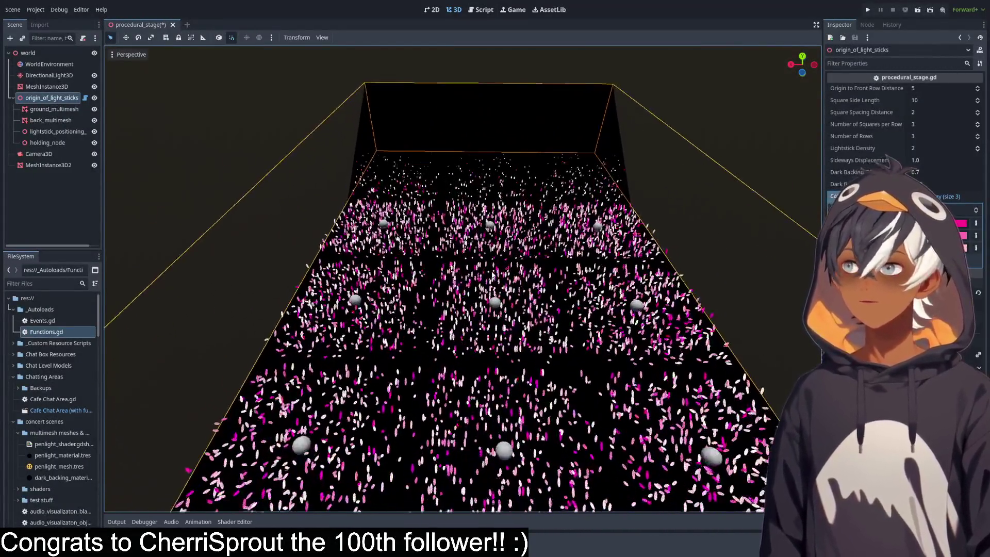
drag(504, 344, 504, 314)
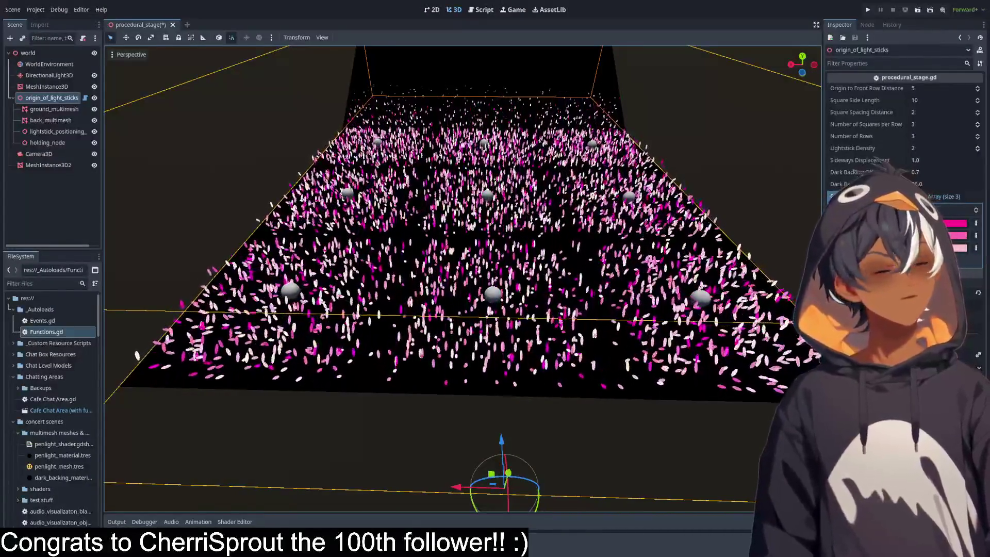
scroll(462, 279, up, 2)
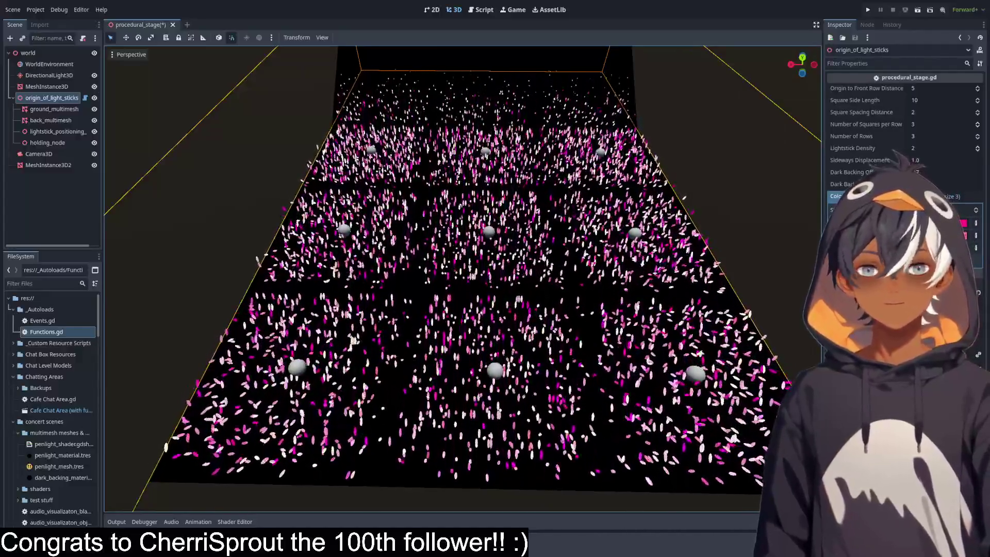
scroll(757, 196, down, 5)
scroll(544, 224, up, 2)
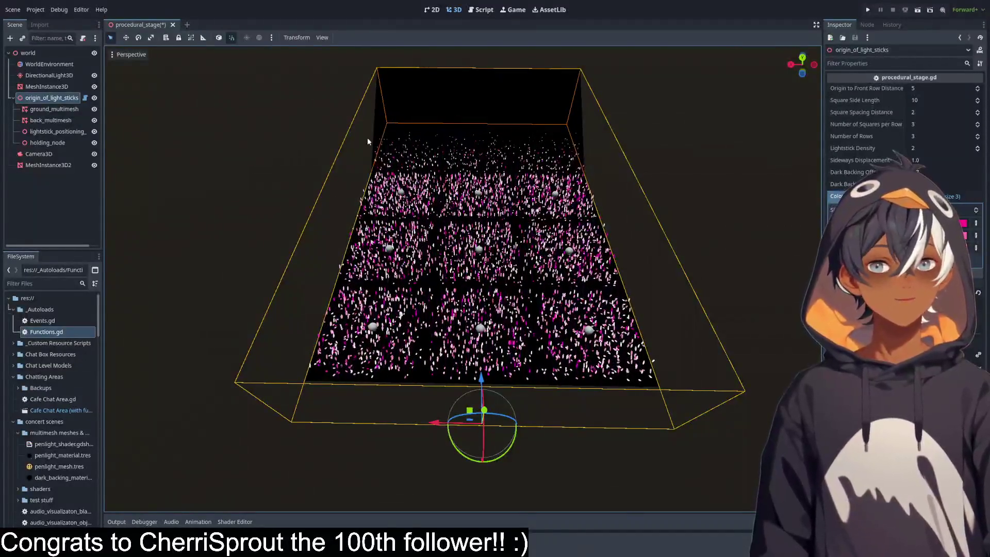
Raise Square Spacing Distance to 10 to preview the spread, then return it to 2.
click(978, 111)
click(978, 111)
click(978, 111)
click(978, 111)
click(978, 111)
click(978, 111)
click(978, 111)
click(978, 111)
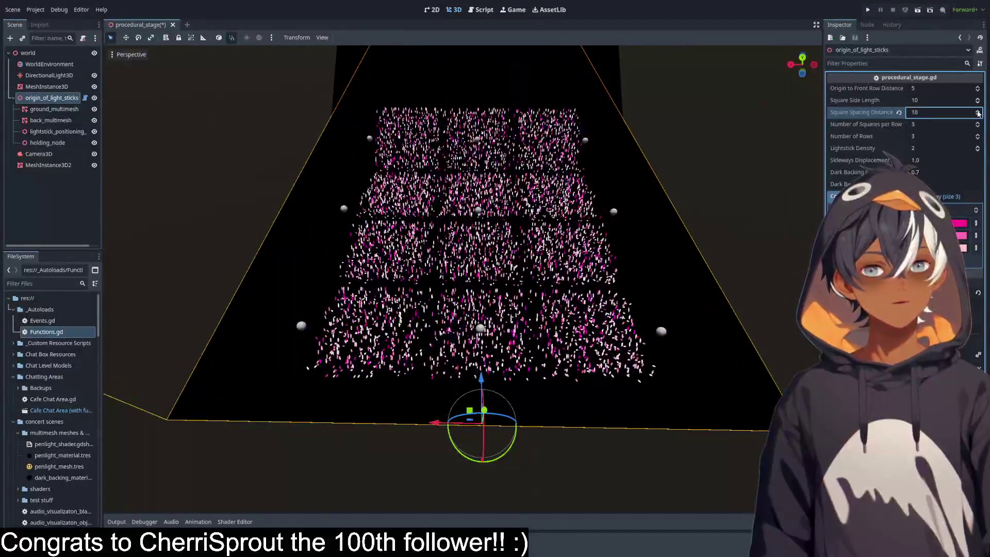
click(977, 115)
click(977, 115)
click(977, 115)
click(977, 115)
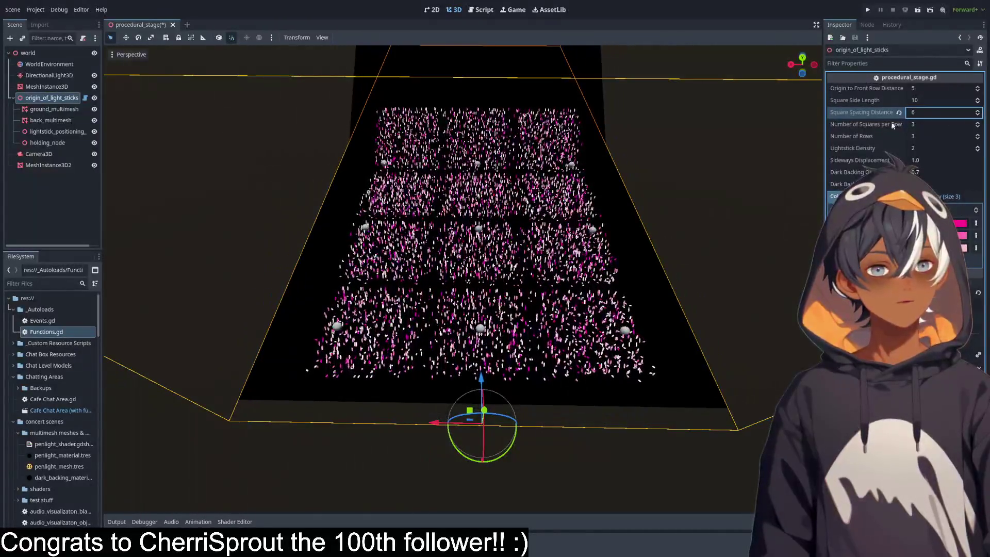
click(978, 115)
click(977, 115)
click(977, 115)
click(977, 115)
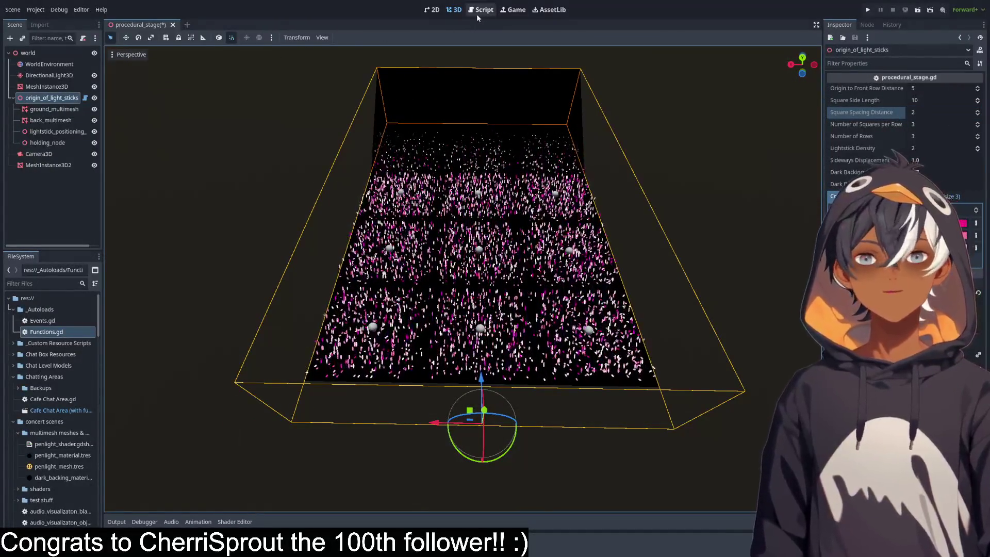
In the stage script, uncomment the spawn_lightsticks(back_multimesh) call with Ctrl+K.
click(480, 10)
scroll(334, 205, up, 5)
scroll(350, 199, down, 10)
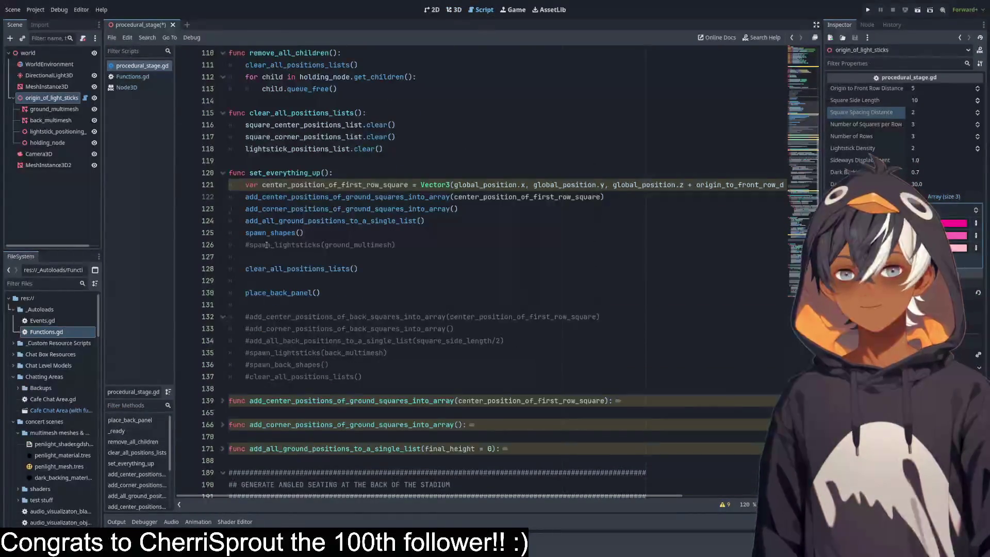
key(ctrl+k)
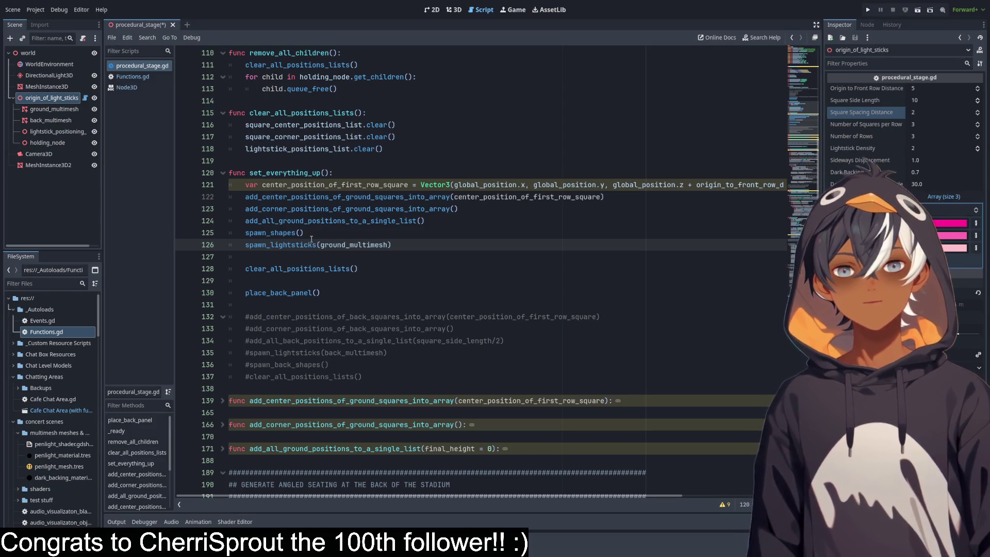
Inspect the spawn_lightsticks function definition and the place_back_panel function header.
scroll(317, 273, up, 6)
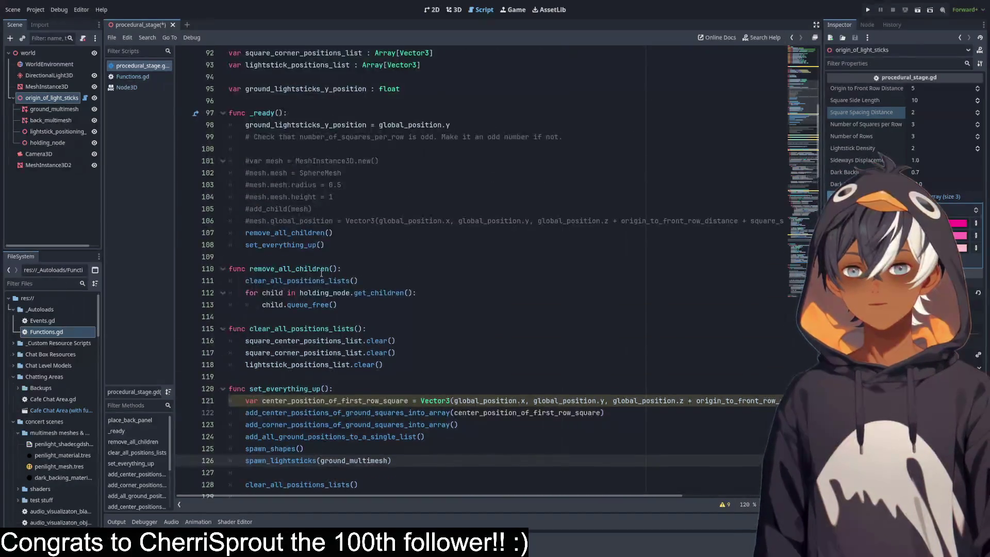
scroll(324, 272, down, 8)
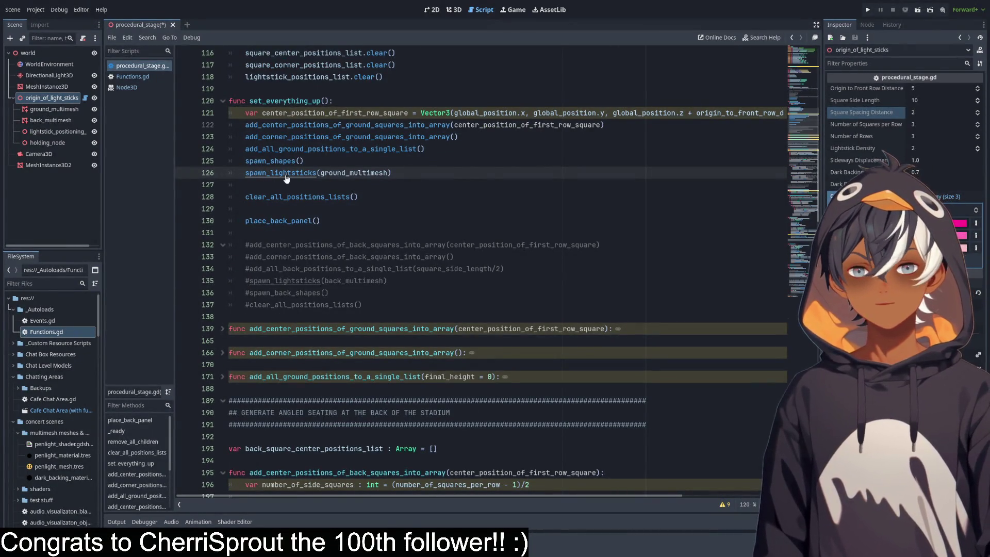
ctrl+click(287, 176)
scroll(283, 277, down, 4)
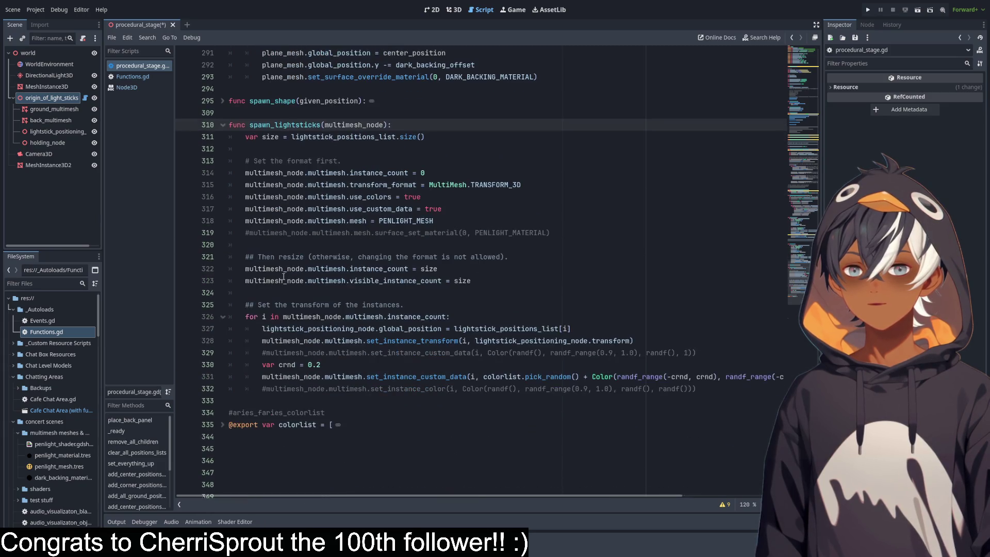
drag(799, 273, 823, 54)
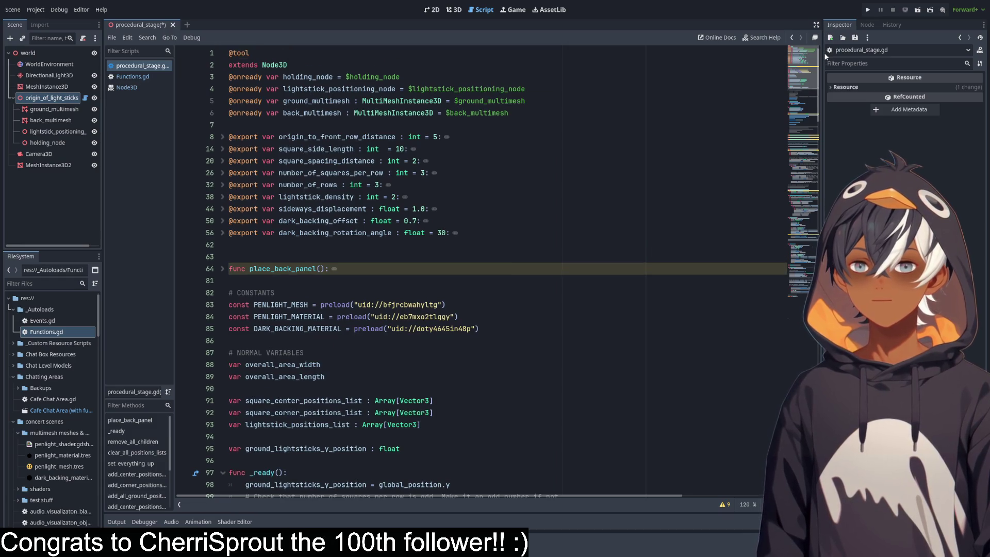
scroll(323, 242, down, 2)
drag(242, 196, 413, 199)
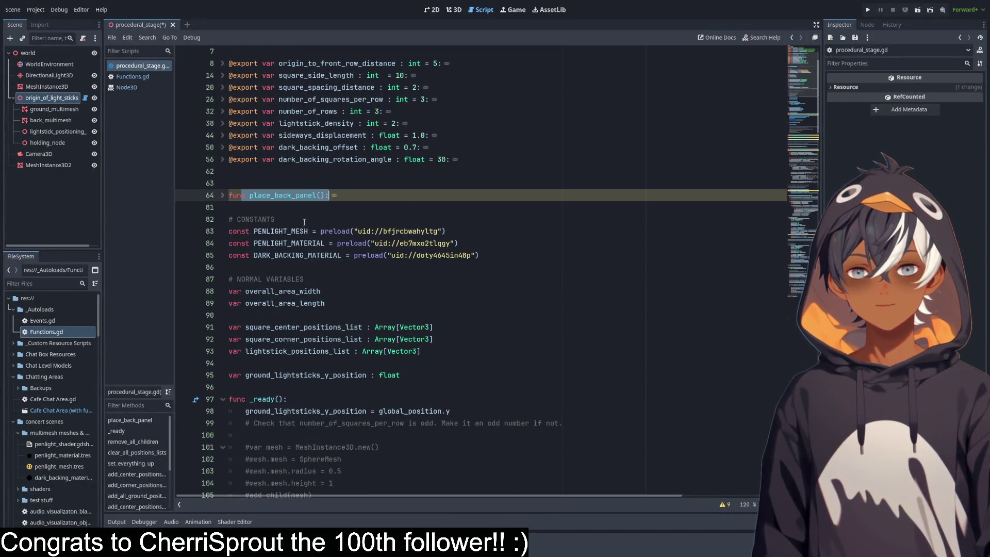
scroll(296, 218, down, 8)
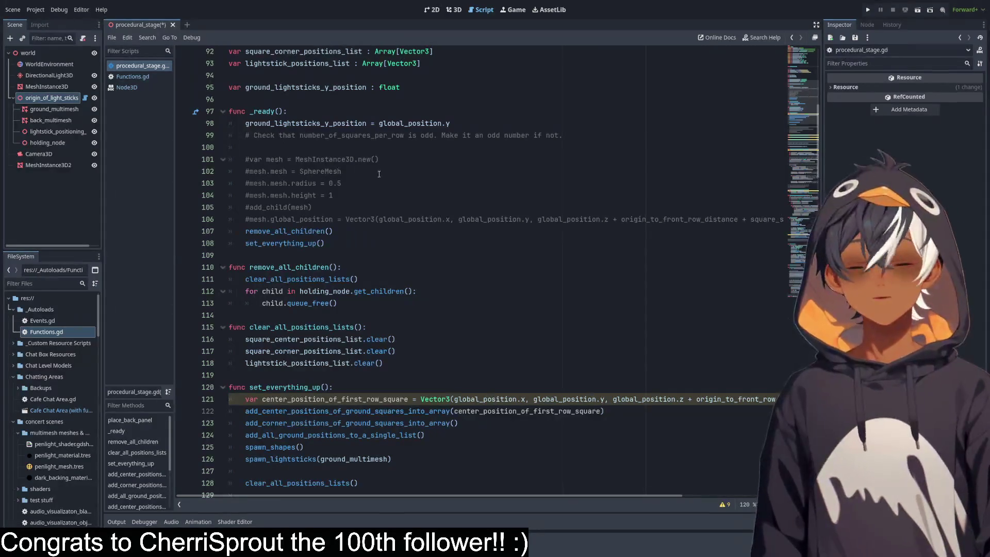
scroll(370, 173, down, 3)
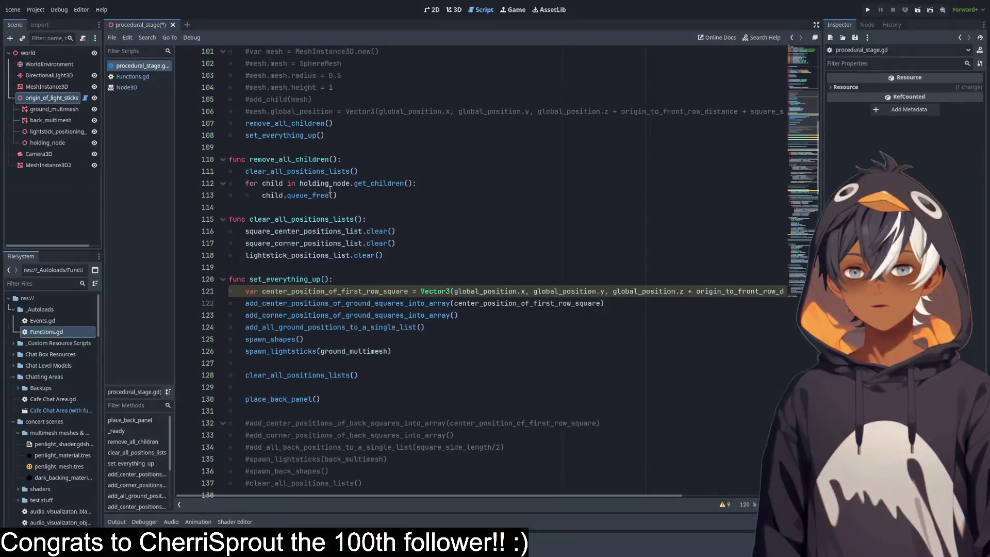
Review the queue_free, list-clearing, list size and instance_count lines of spawn_lightsticks.
click(290, 195)
click(308, 255)
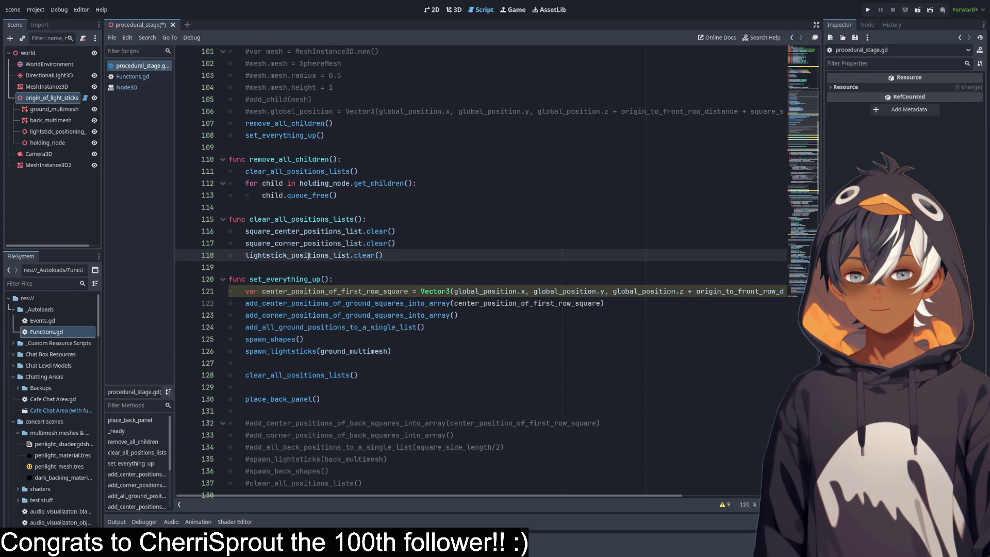
scroll(397, 300, down, 8)
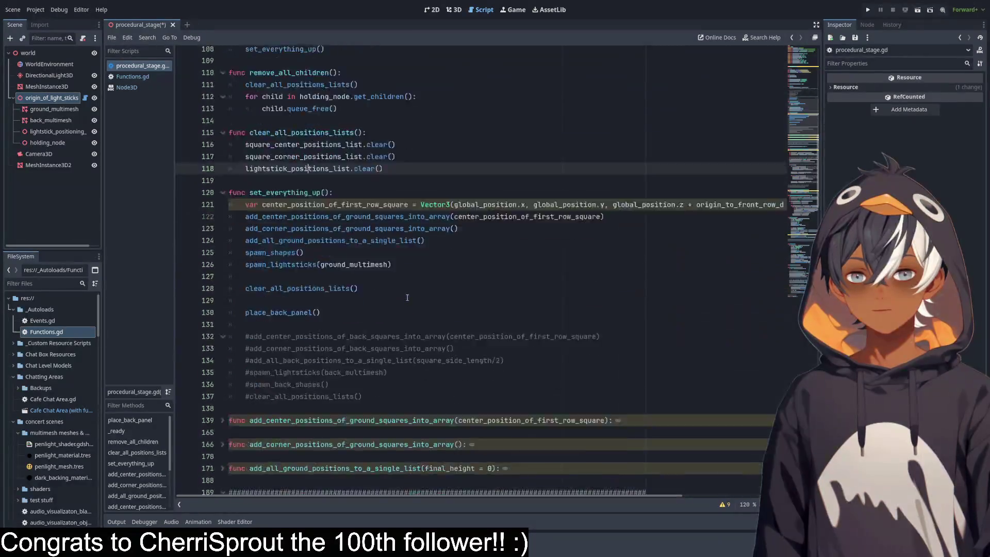
scroll(411, 288, up, 7)
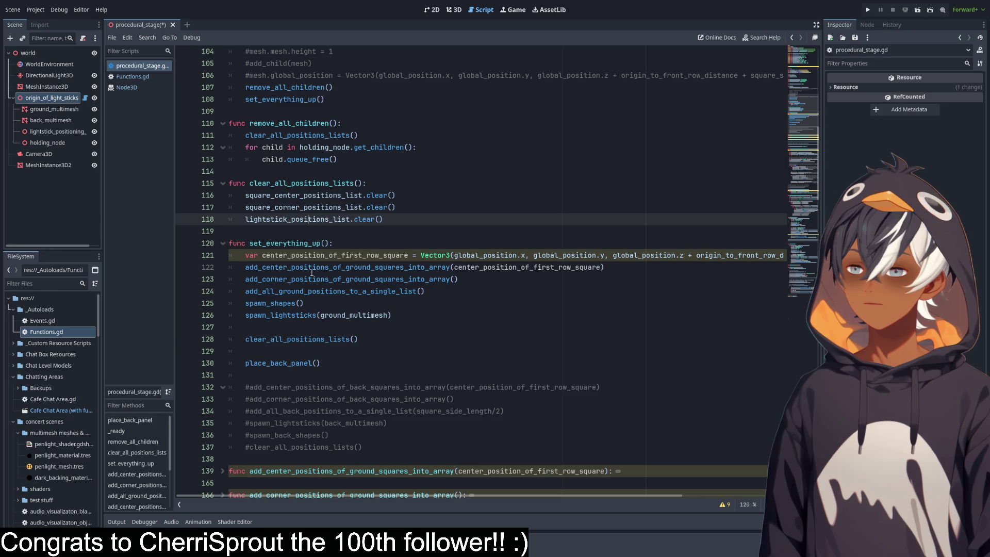
drag(792, 121, 793, 289)
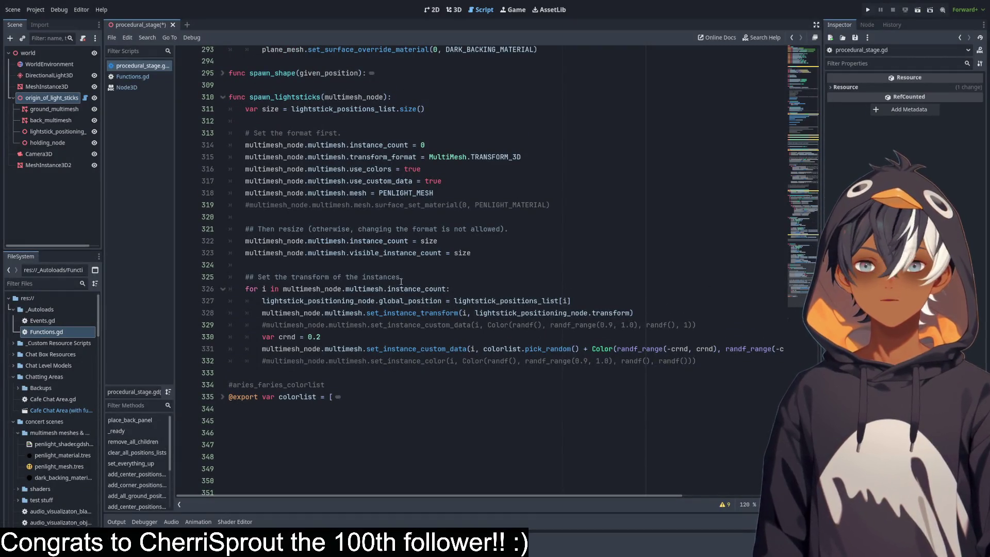
click(301, 110)
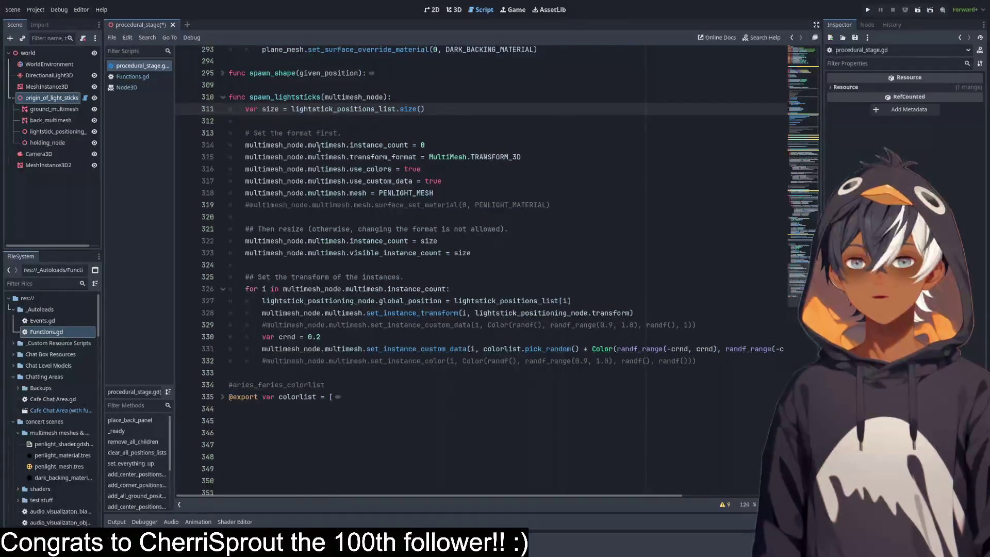
click(360, 145)
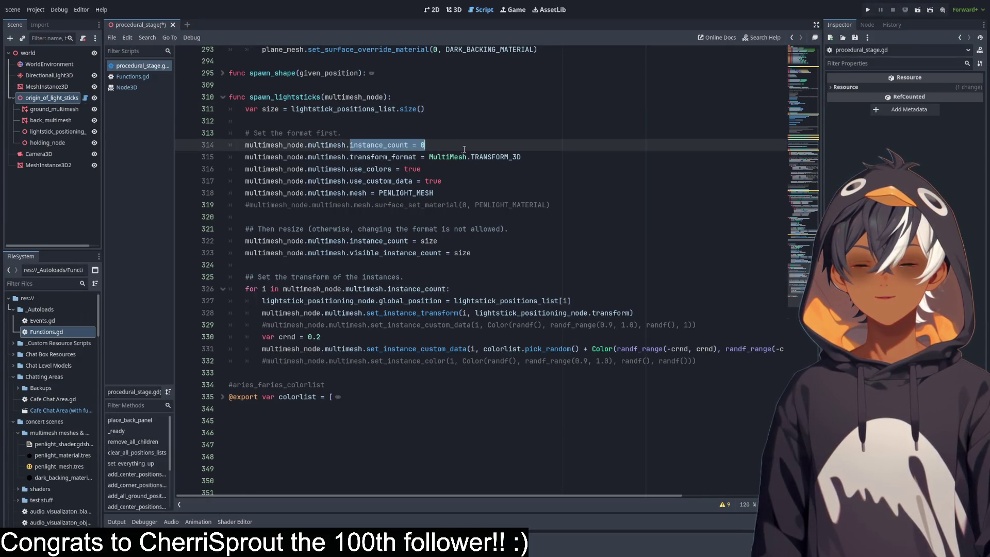
click(275, 97)
scroll(801, 263, up, 9)
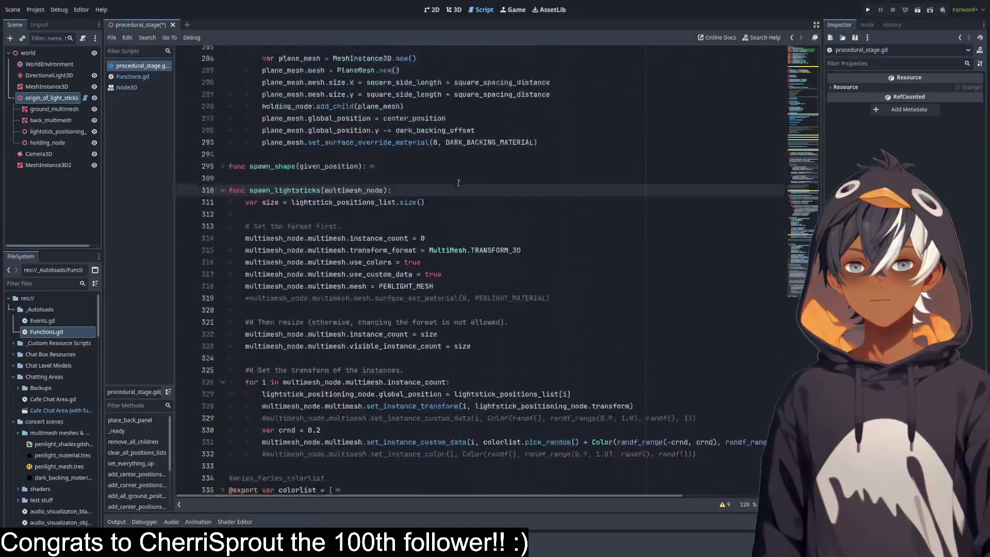
mouse_move(801, 263)
mouse_down()
mouse_move(816, 135)
mouse_move(816, 143)
mouse_up()
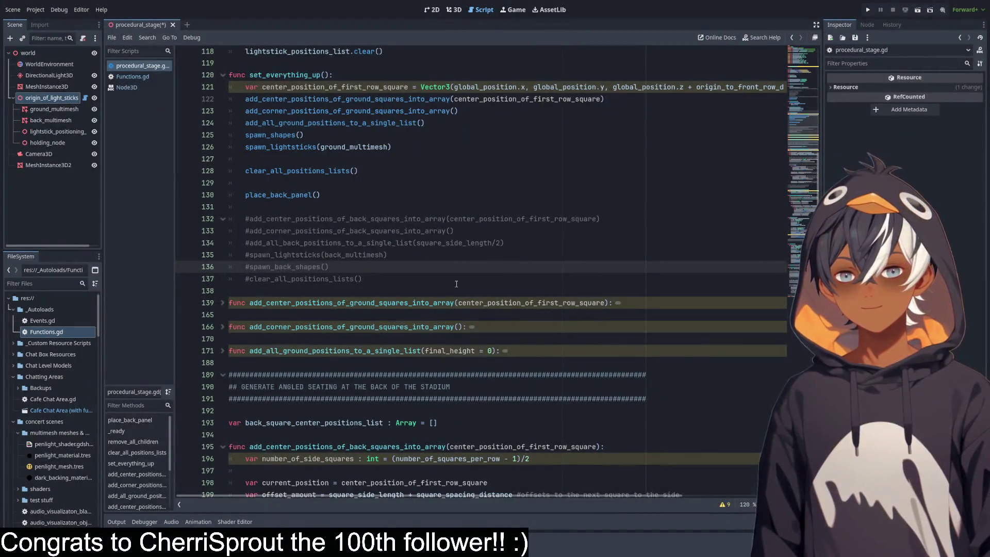
Check the back-panel spawn_lightsticks and add_all_back_positions lines, then show the 3D stage.
click(340, 256)
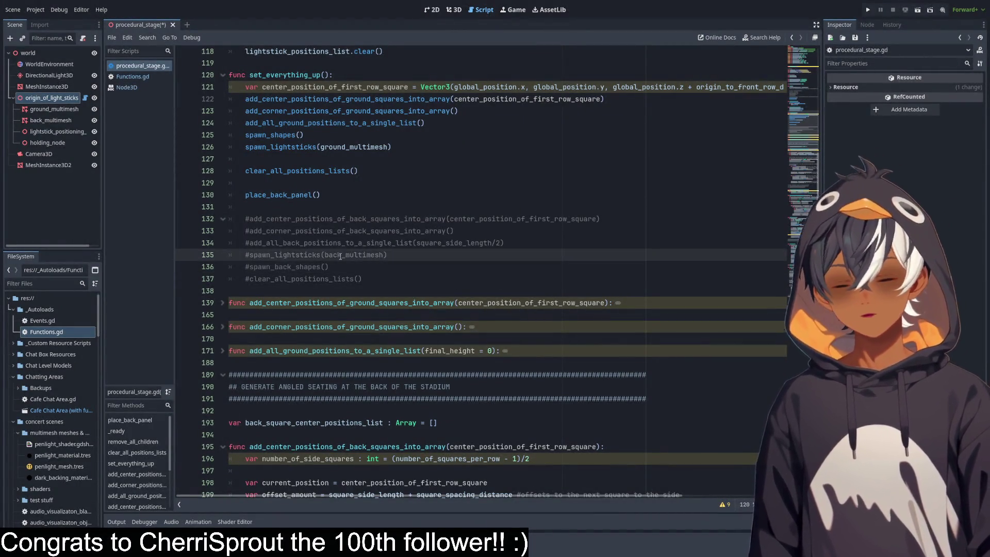
click(395, 243)
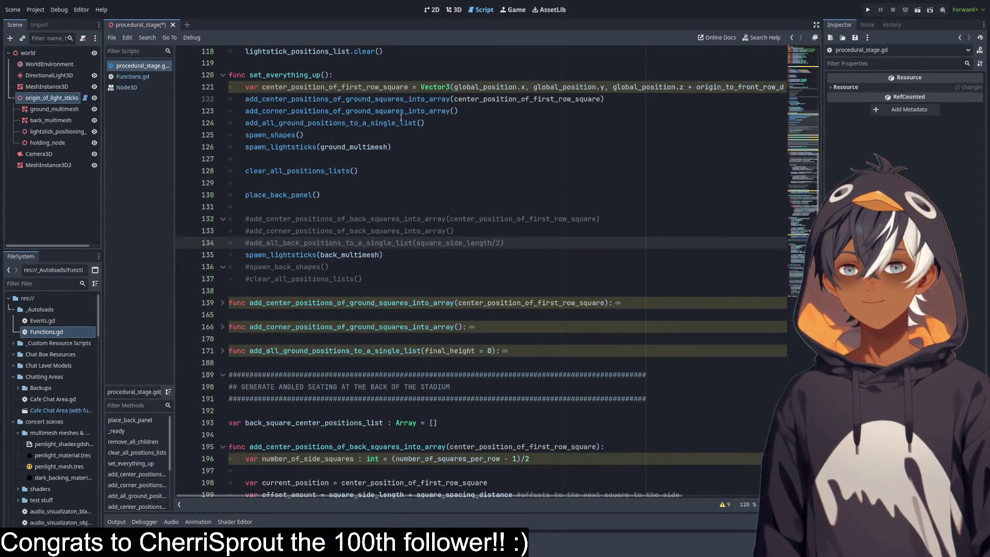
click(452, 14)
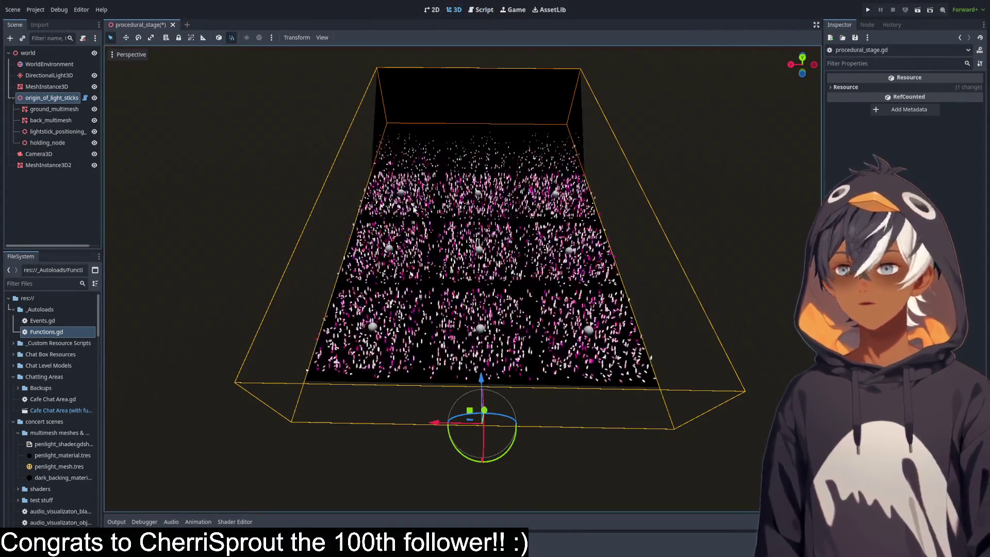
Select origin_of_light_sticks, try more squares per row, return to 3, and save the scene.
click(62, 97)
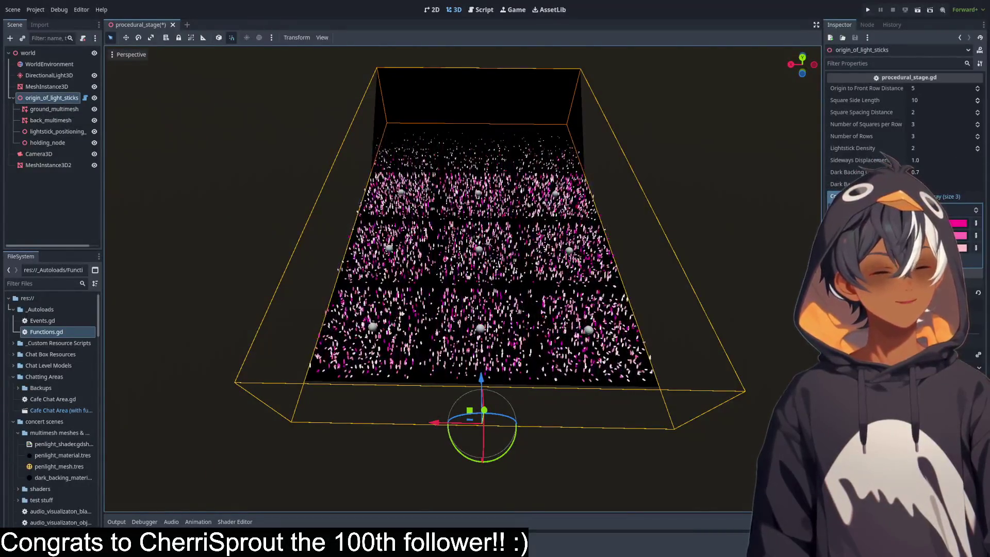
click(978, 124)
click(978, 124)
click(977, 125)
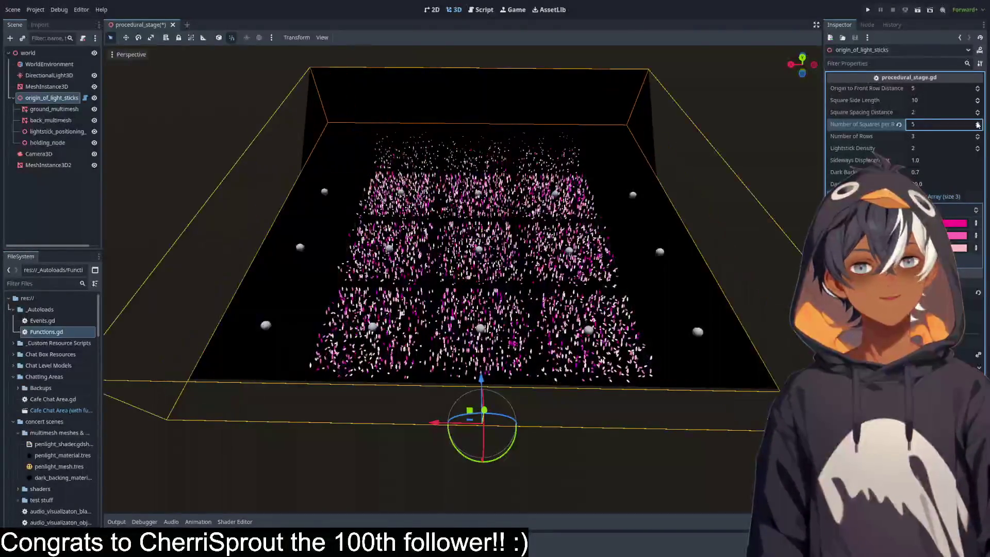
click(978, 124)
click(978, 127)
click(977, 128)
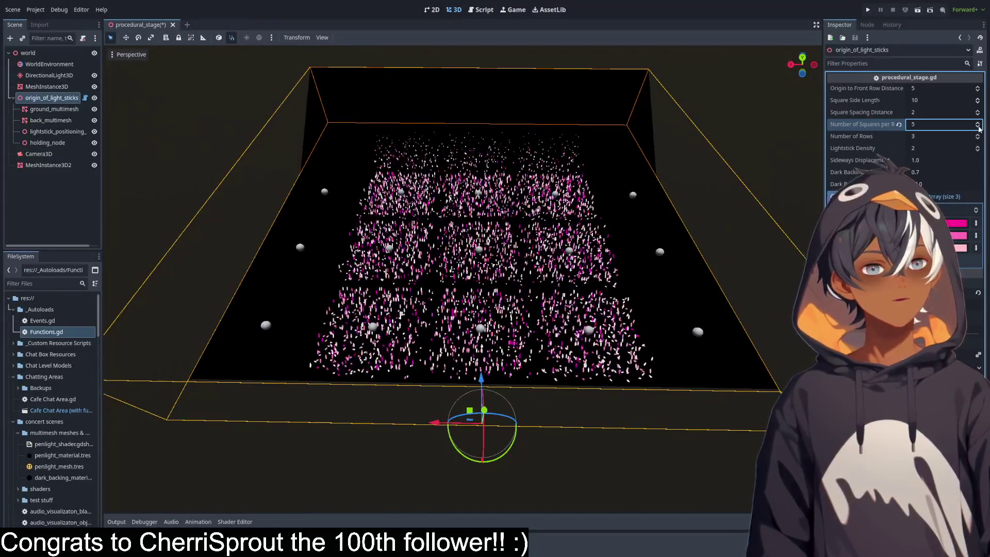
click(977, 128)
click(978, 128)
key(ctrl+s)
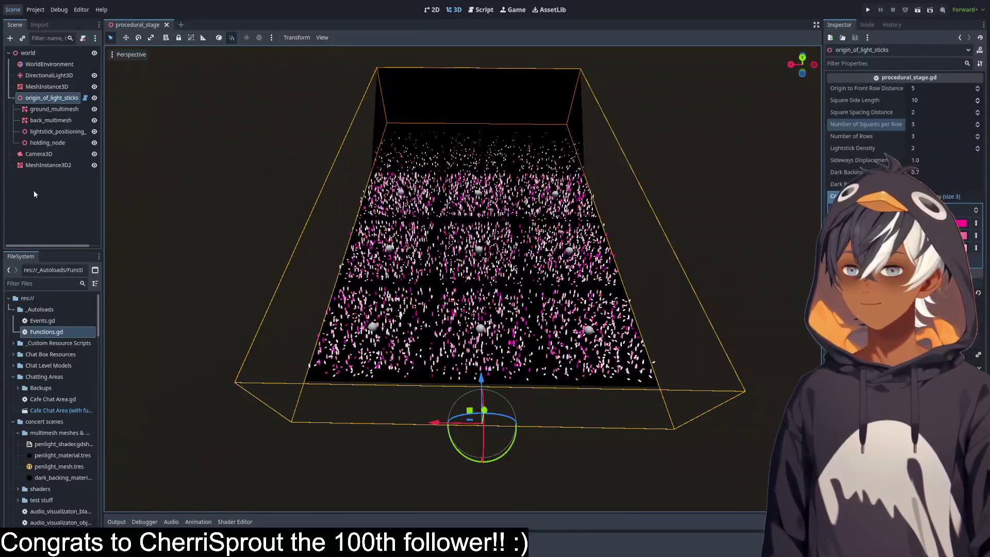
Trial wider square spacing and up to 9 squares per row, resetting spacing to 2 and squares to 3.
mouse_move(155, 150)
mouse_down()
mouse_move(335, 170)
mouse_move(277, 177)
mouse_up()
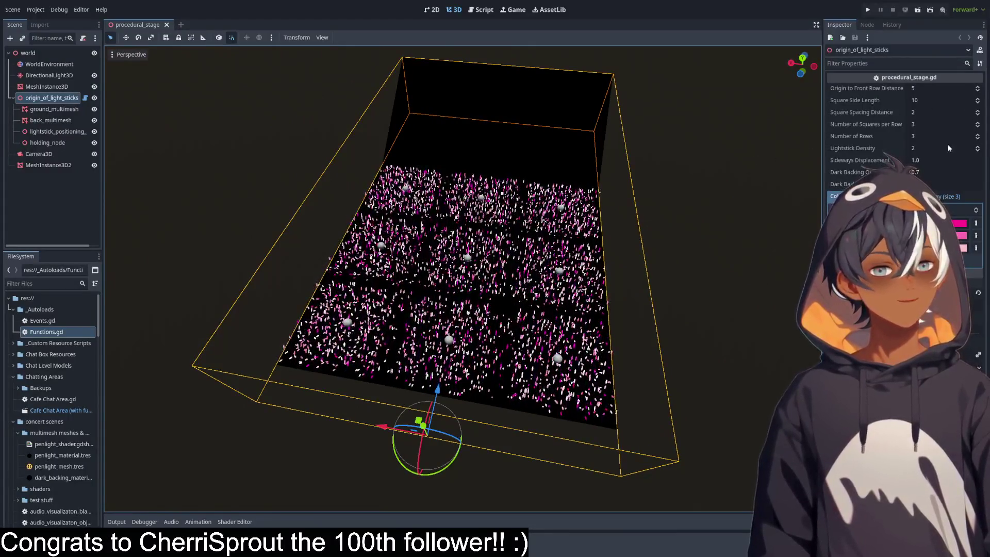
click(977, 112)
click(978, 111)
click(978, 111)
click(977, 112)
click(978, 112)
click(977, 111)
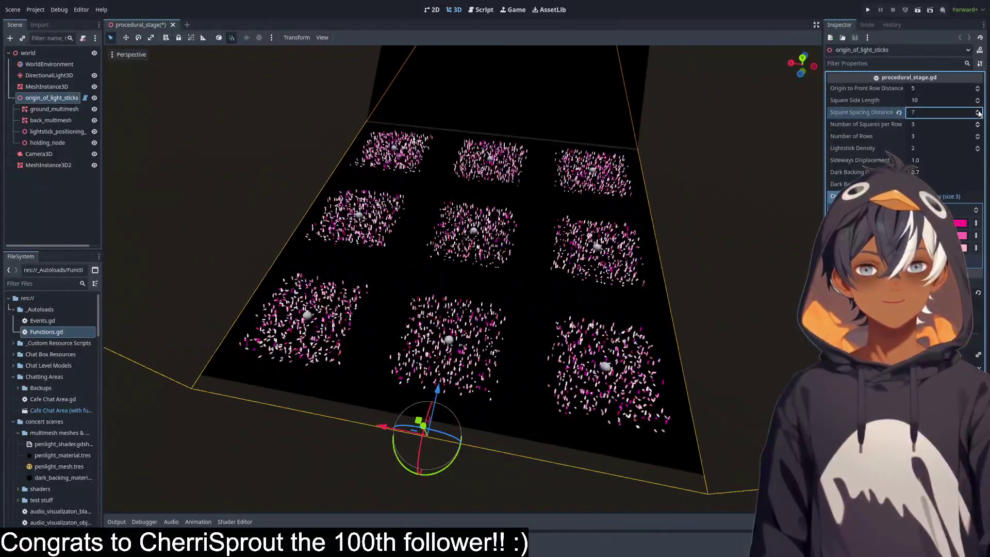
click(899, 113)
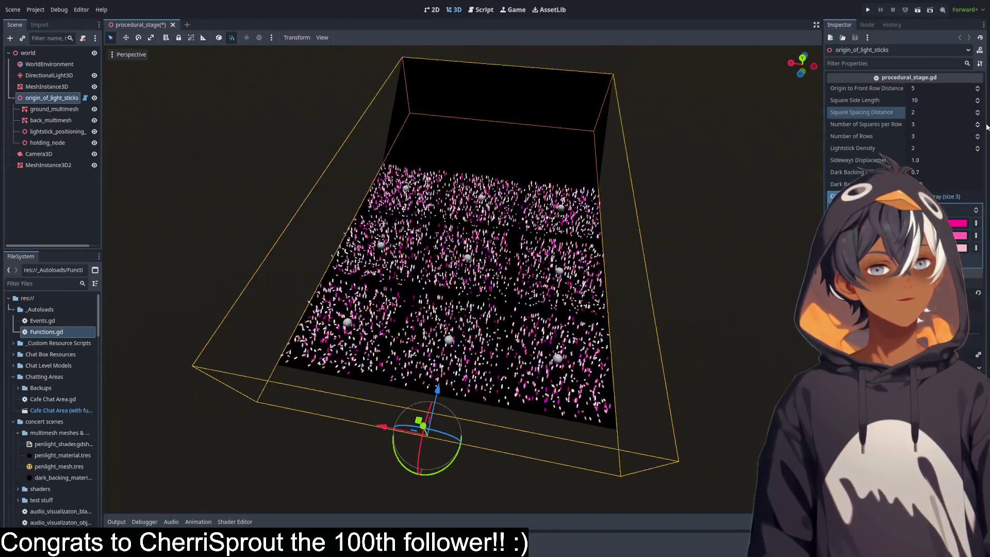
click(978, 122)
click(978, 122)
click(978, 122)
click(977, 122)
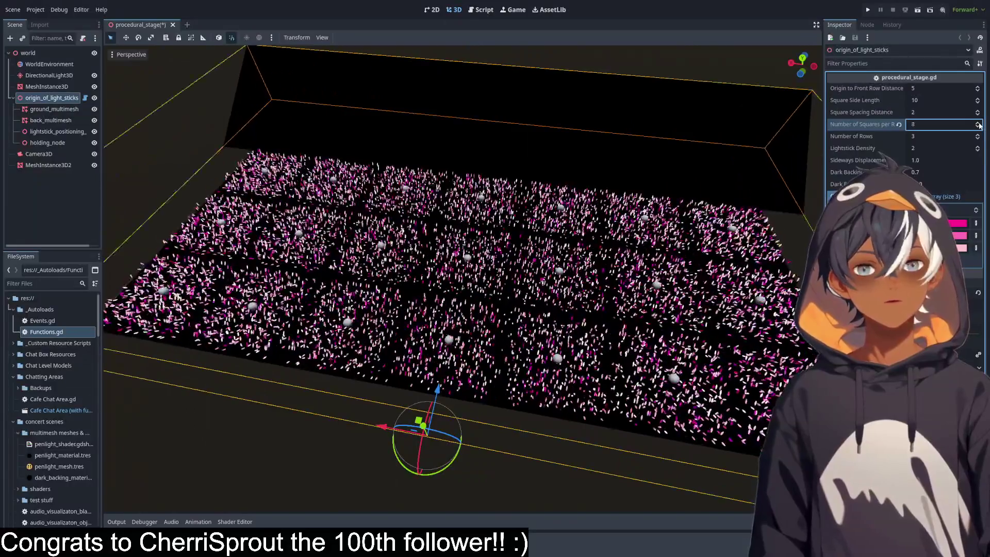
click(978, 122)
click(977, 122)
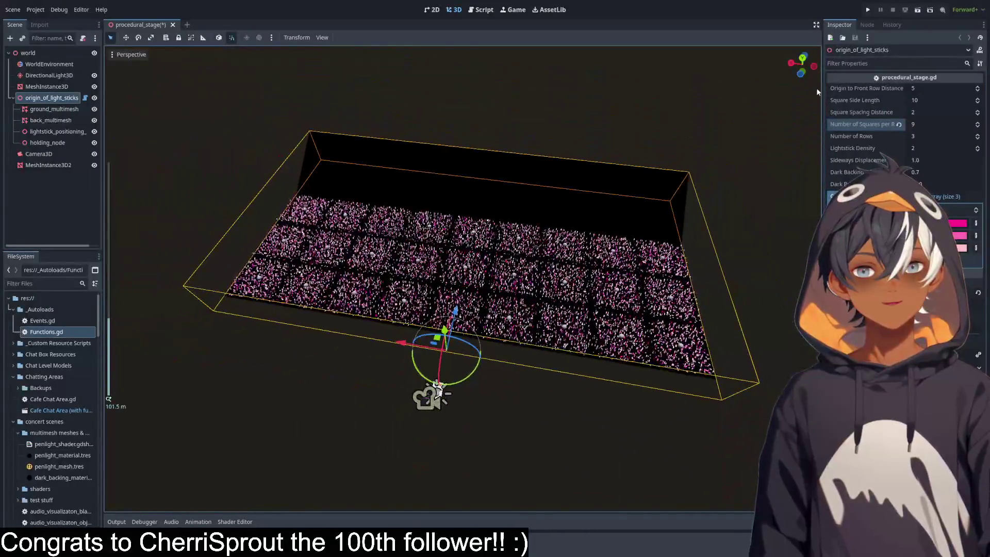
click(900, 126)
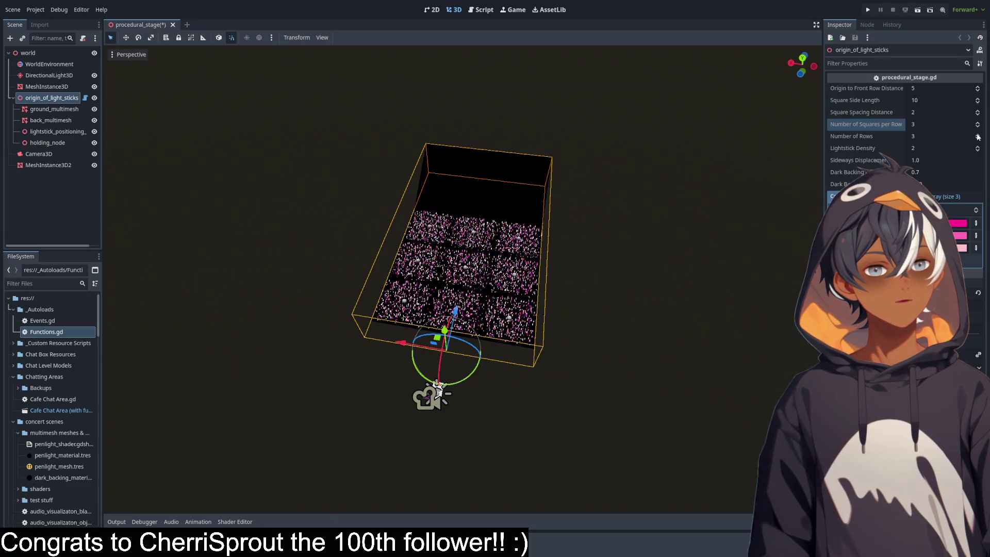
Try more rows, reset rows to 3, and lower Lightstick Density from 2 to 1.
click(978, 135)
click(978, 136)
click(978, 135)
click(977, 135)
click(899, 137)
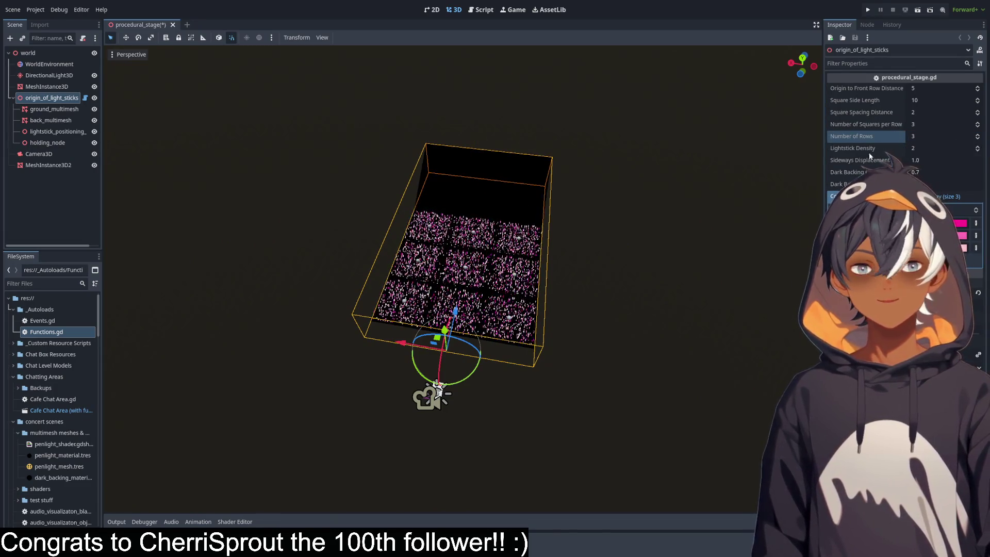
scroll(344, 386, up, 10)
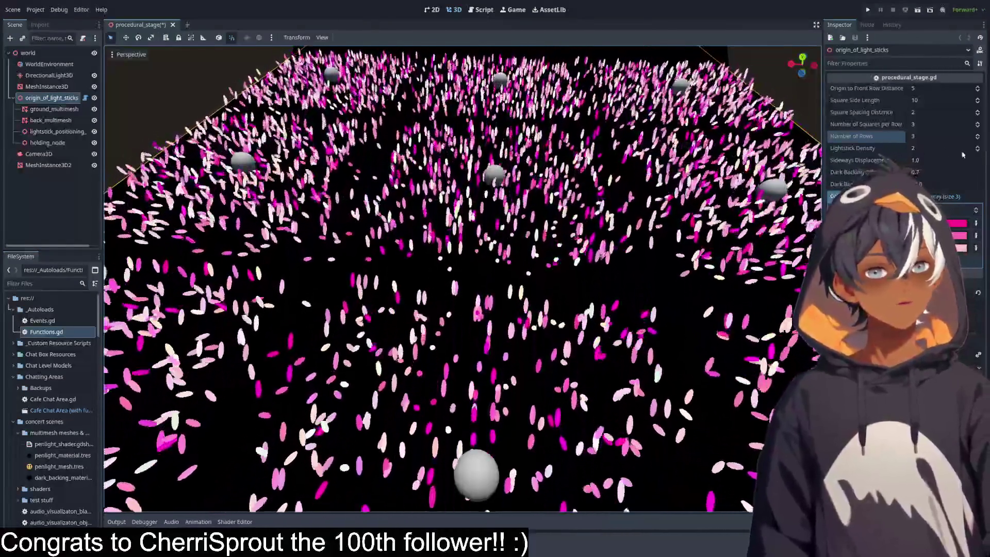
click(978, 151)
scroll(585, 212, down, 10)
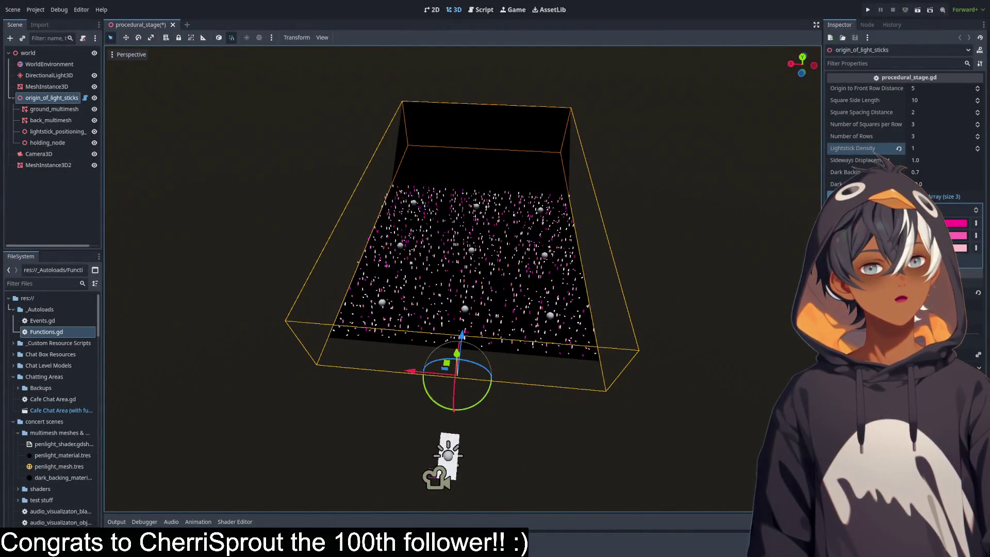
drag(756, 181, 533, 189)
click(921, 171)
text(0.315)
drag(943, 172, 944, 172)
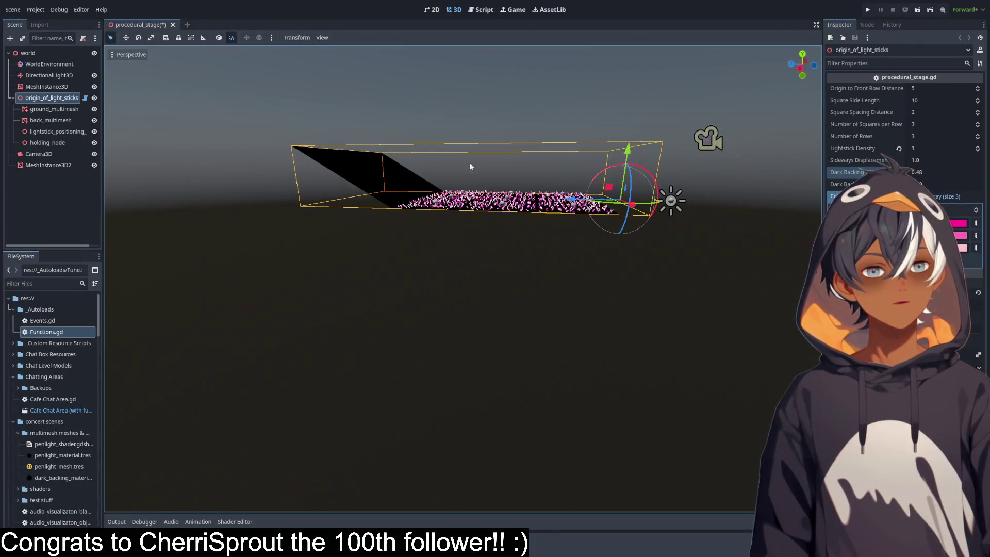
scroll(413, 170, up, 5)
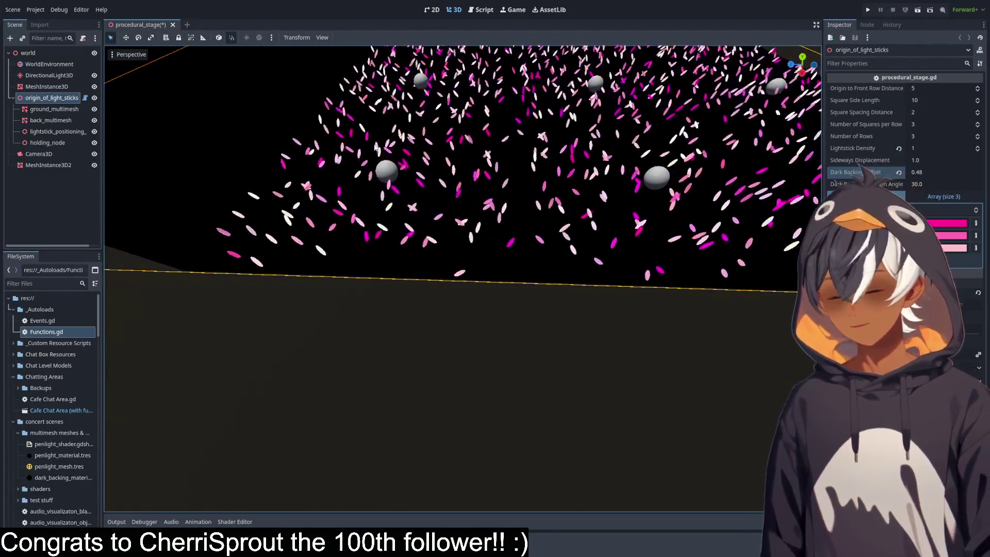
scroll(498, 159, down, 4)
scroll(520, 181, up, 2)
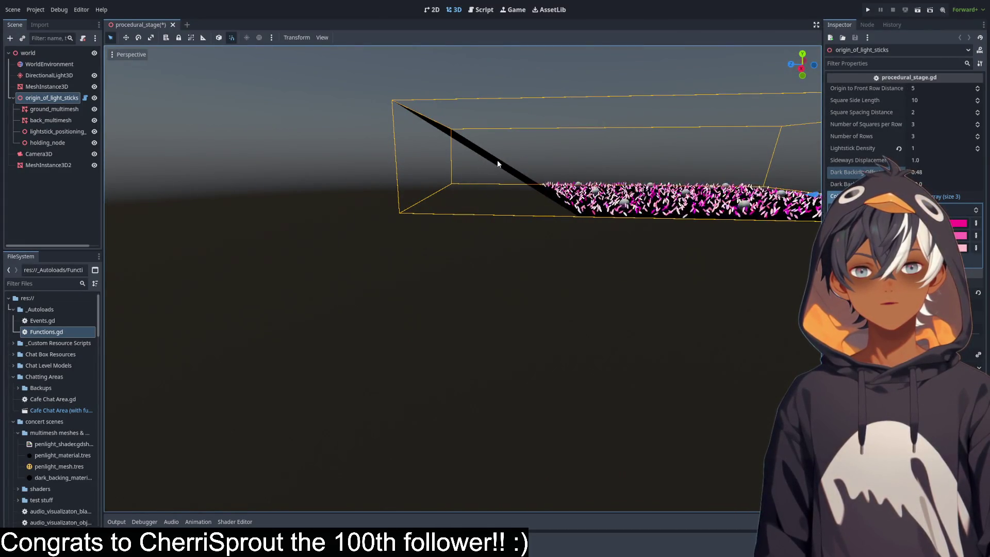
click(516, 158)
scroll(434, 195, up, 3)
mouse_move(434, 195)
mouse_down()
mouse_move(503, 172)
mouse_move(442, 138)
mouse_move(464, 140)
mouse_move(379, 186)
mouse_up()
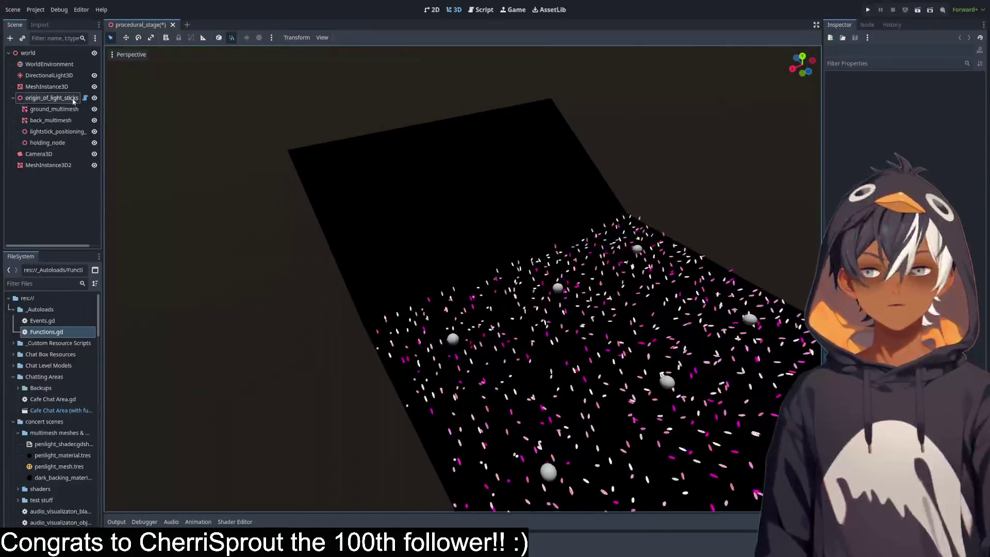
click(52, 98)
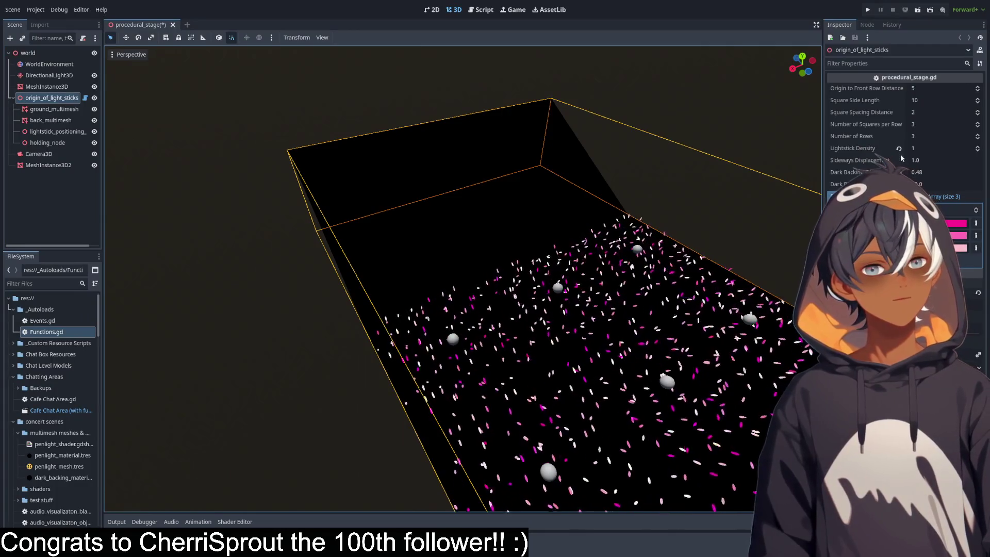
click(917, 172)
text(0.7)
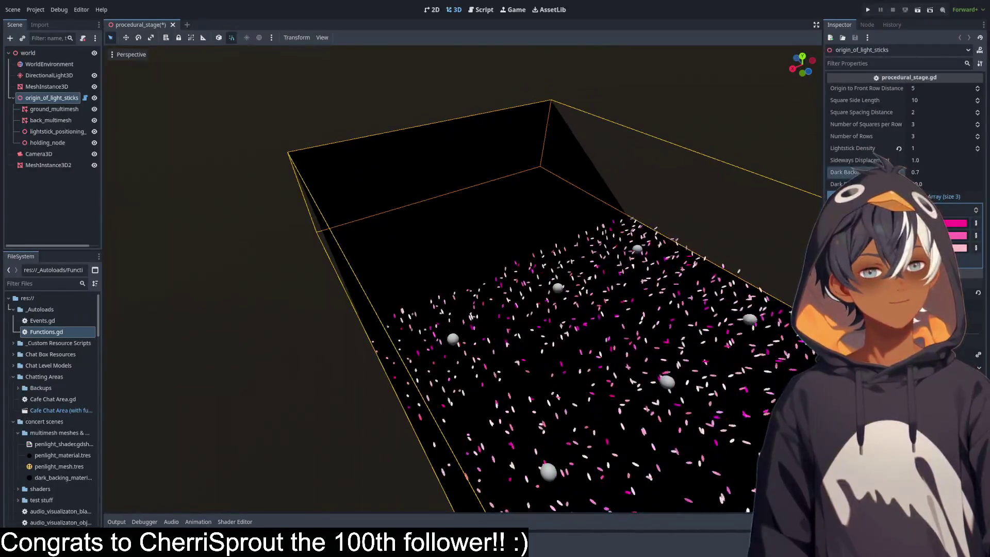
key(Return)
drag(654, 233, 636, 160)
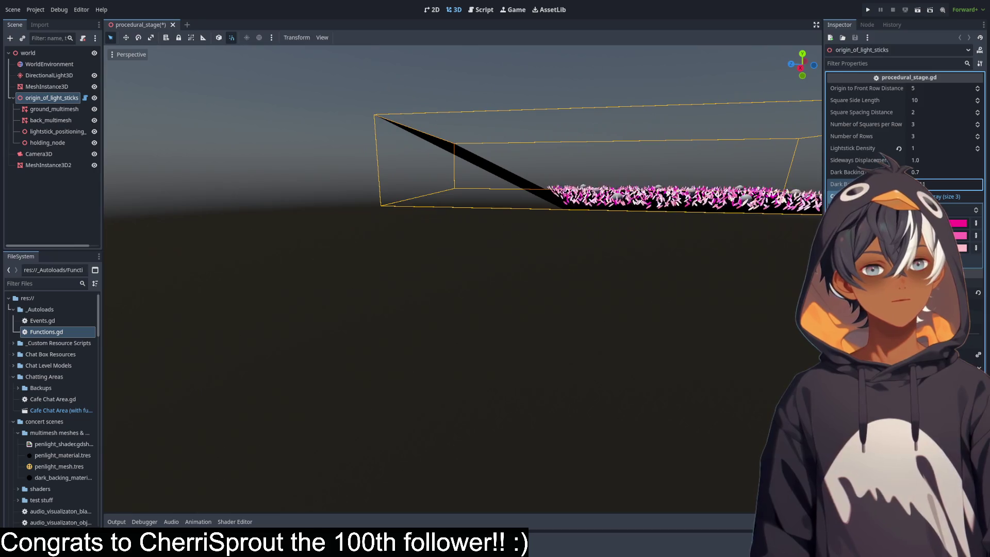
Reset Lightstick Density to 2, view the stage from several angles, then drop density to 1.
key(f)
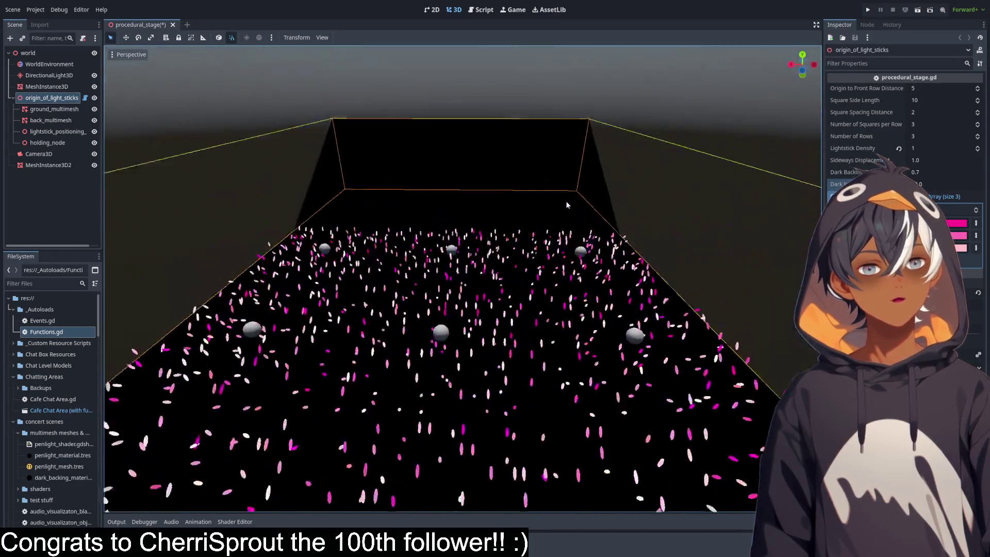
click(899, 149)
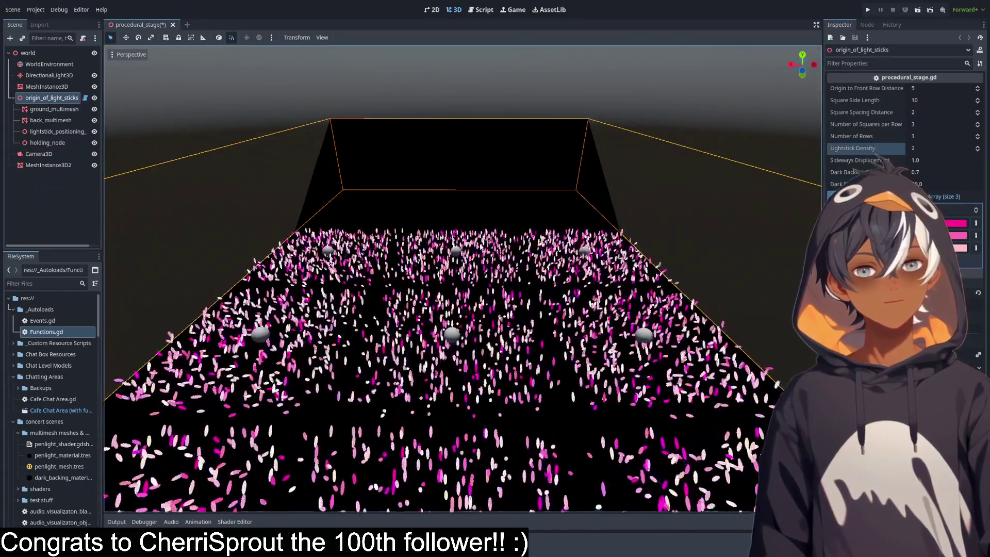
scroll(524, 178, down, 3)
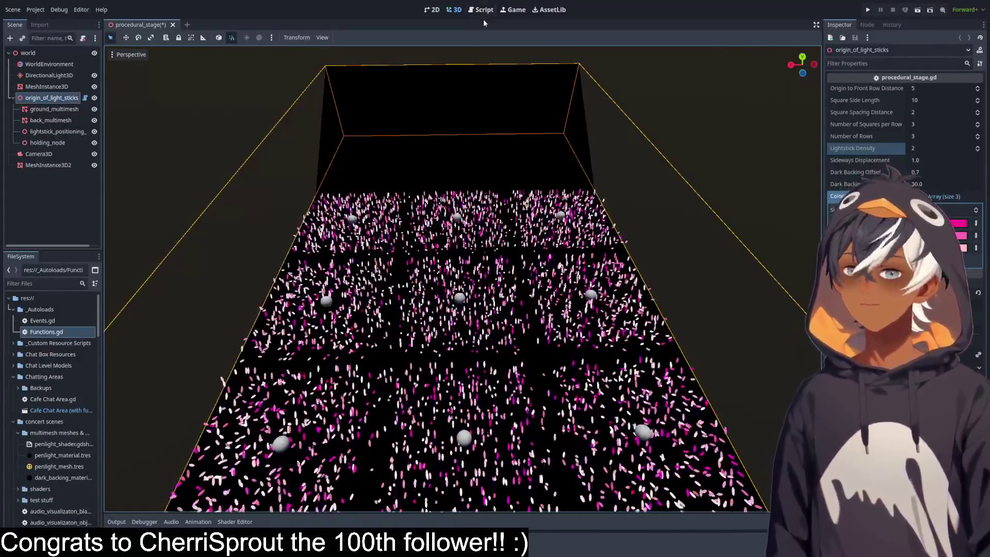
drag(403, 96, 470, 189)
scroll(470, 190, up, 5)
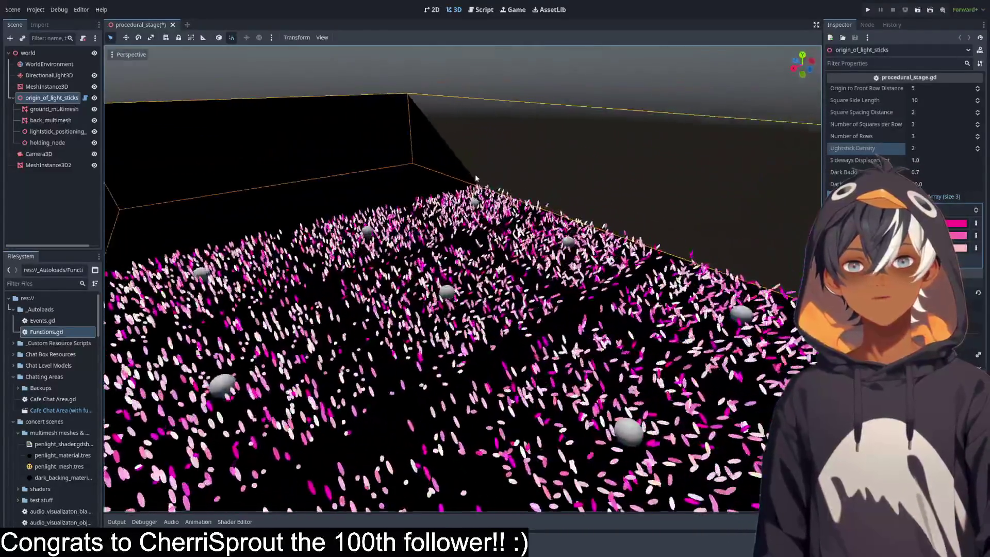
scroll(475, 174, down, 5)
drag(475, 175, 541, 217)
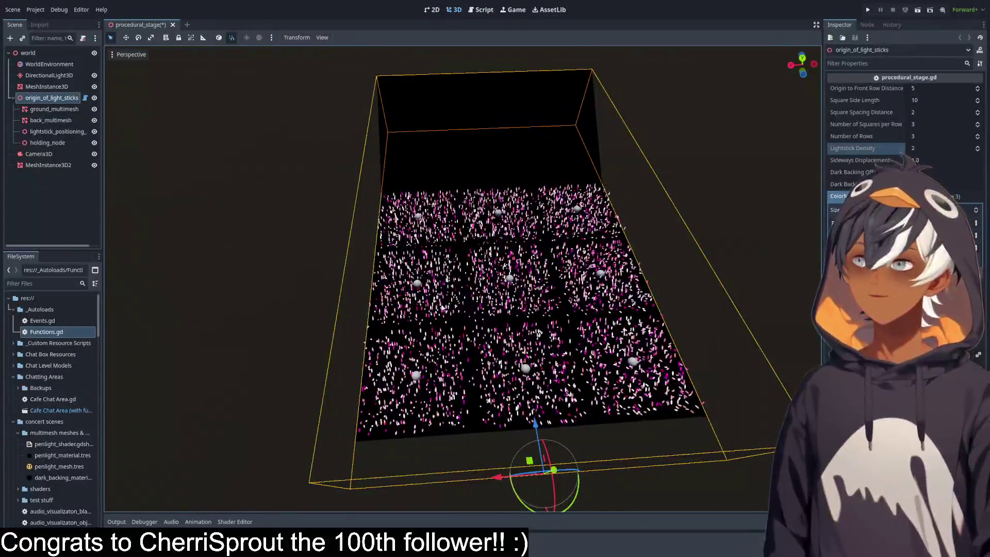
scroll(464, 278, up, 5)
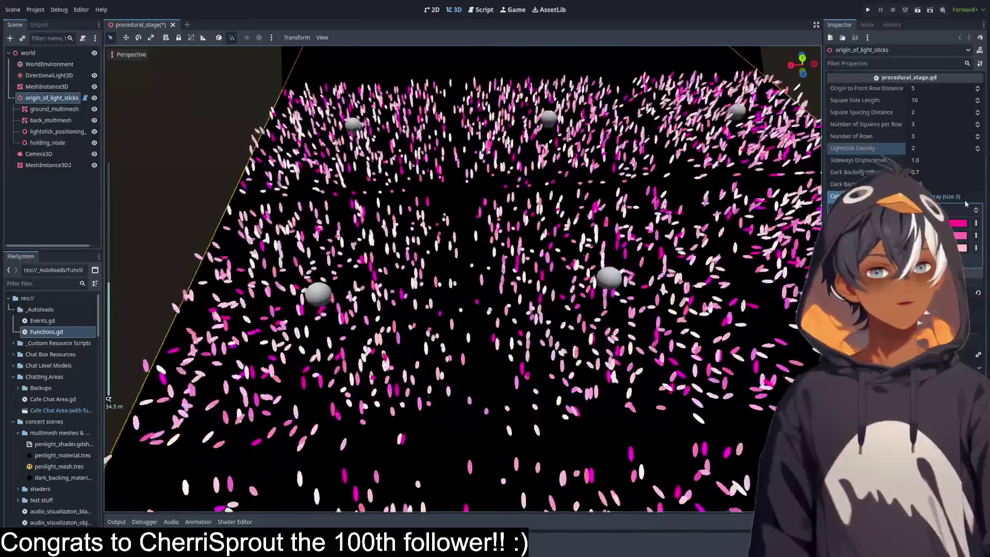
click(978, 151)
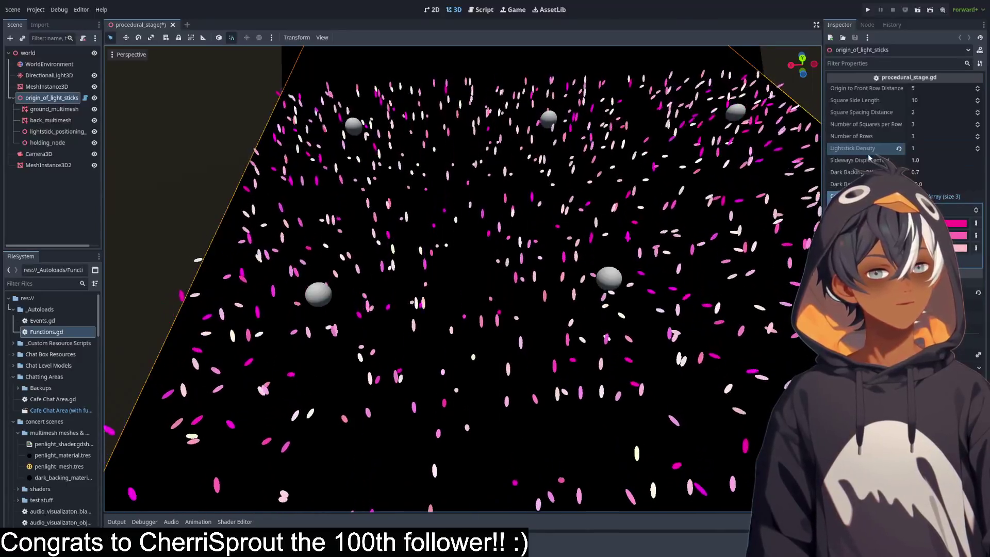
Set Sideways Displacement to 0 and orbit around the straightened lightstick rows.
click(923, 160)
text(0)
key(Return)
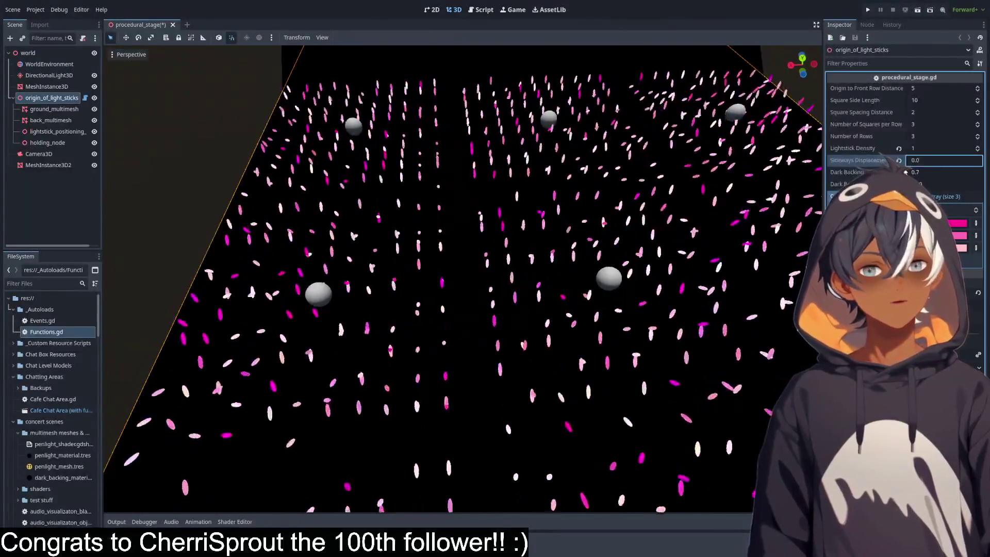
scroll(487, 301, down, 10)
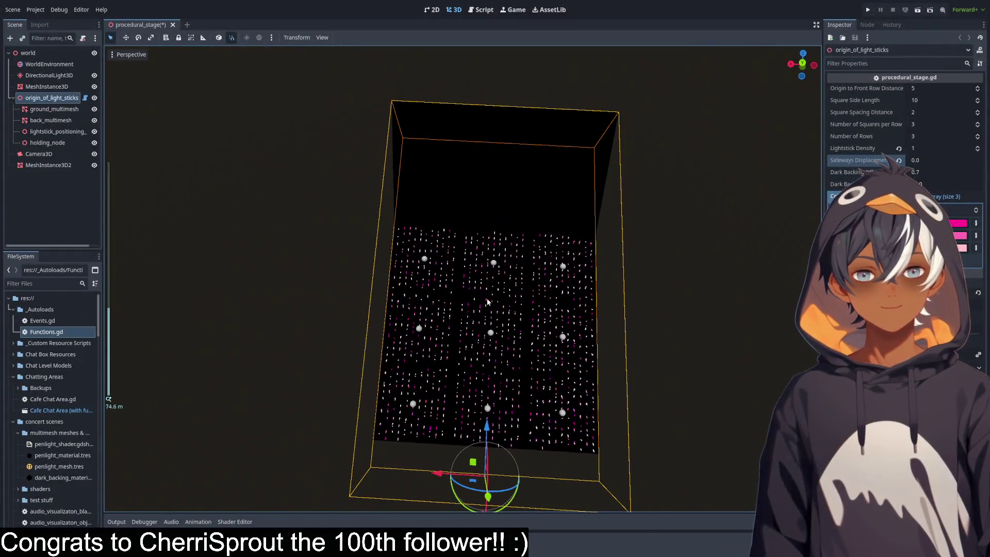
scroll(513, 322, up, 10)
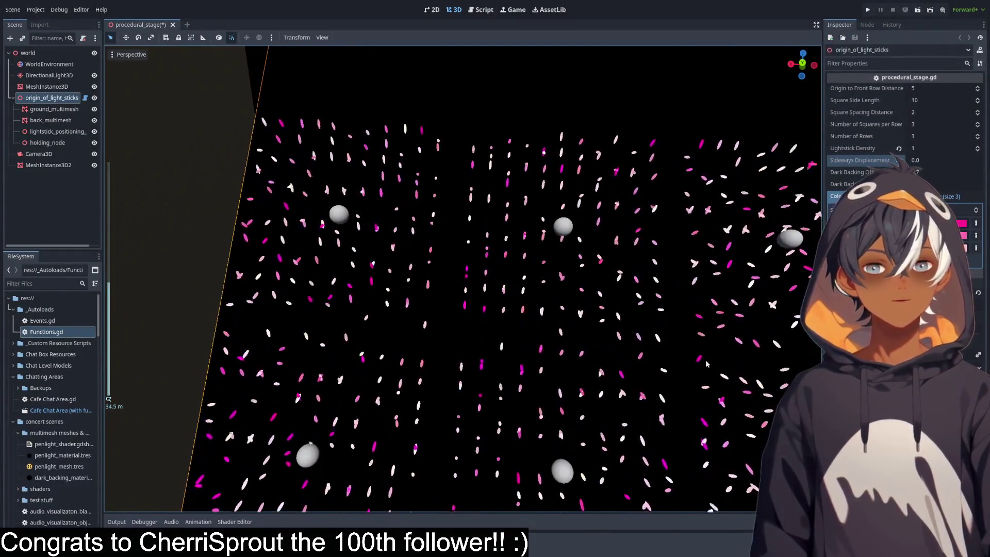
scroll(370, 175, down, 10)
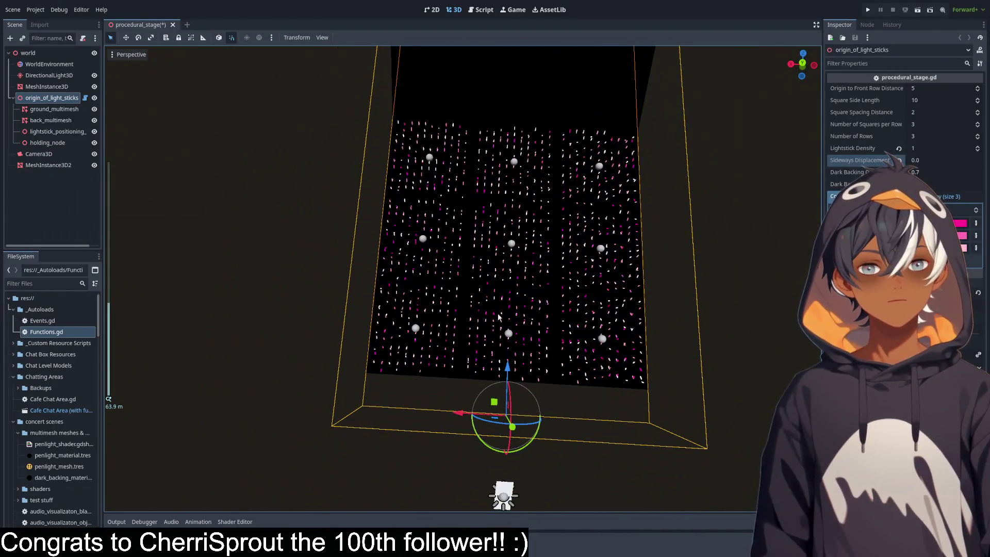
scroll(472, 243, up, 5)
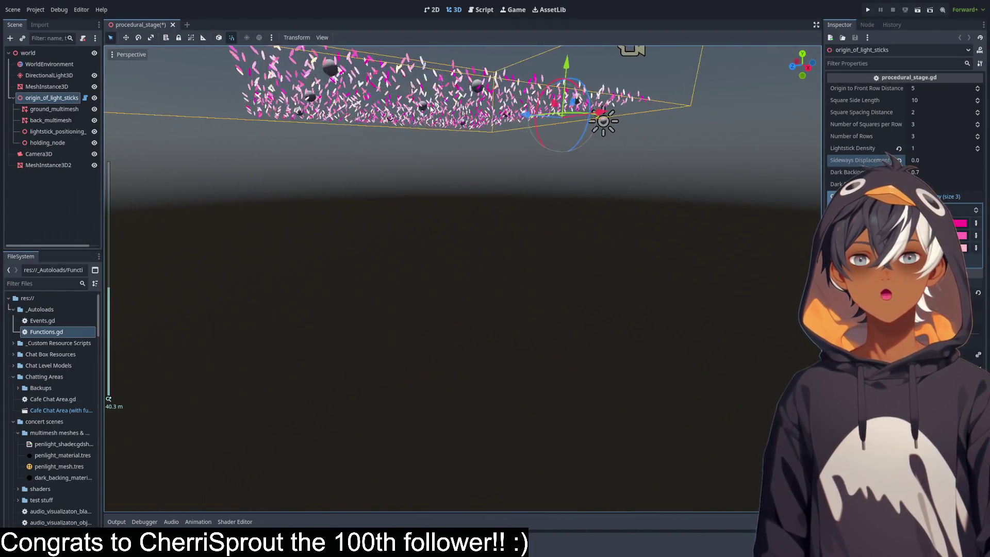
scroll(472, 244, up, 3)
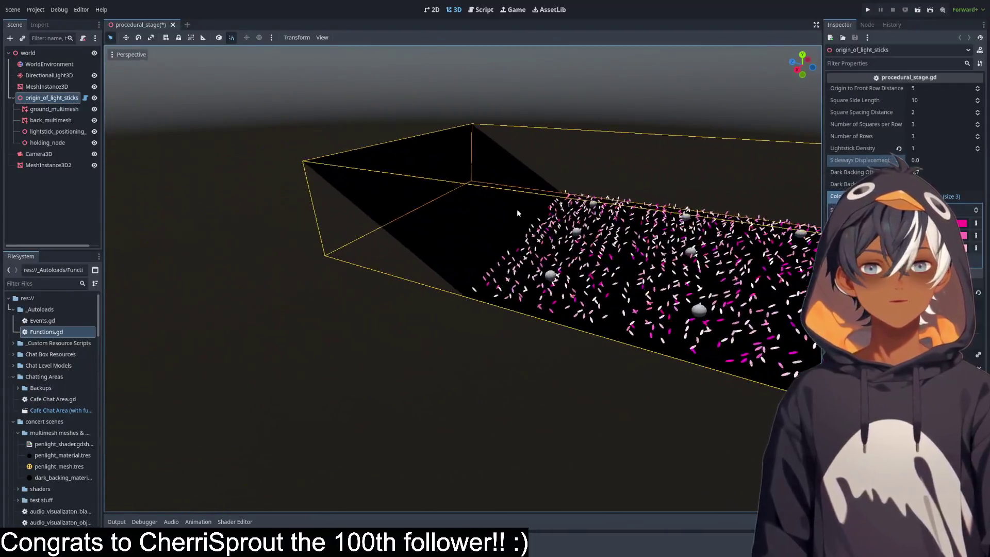
drag(665, 203, 293, 72)
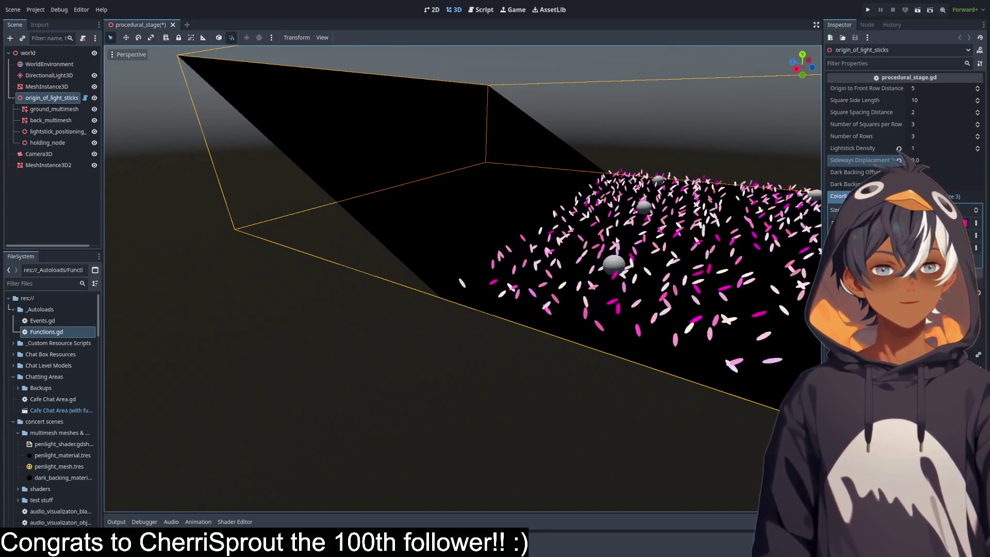
mouse_move(462, 205)
mouse_down()
mouse_move(397, 206)
mouse_move(511, 186)
mouse_move(391, 179)
mouse_move(431, 181)
mouse_up()
scroll(431, 181, up, 2)
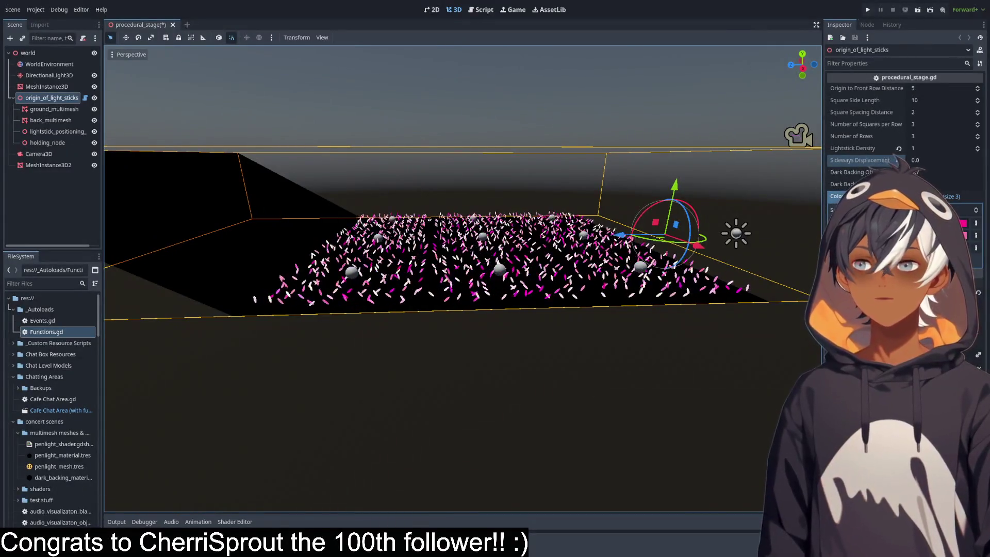
mouse_move(444, 248)
mouse_down()
mouse_move(460, 295)
mouse_move(453, 268)
mouse_move(560, 253)
mouse_move(618, 265)
mouse_up()
drag(444, 269, 414, 308)
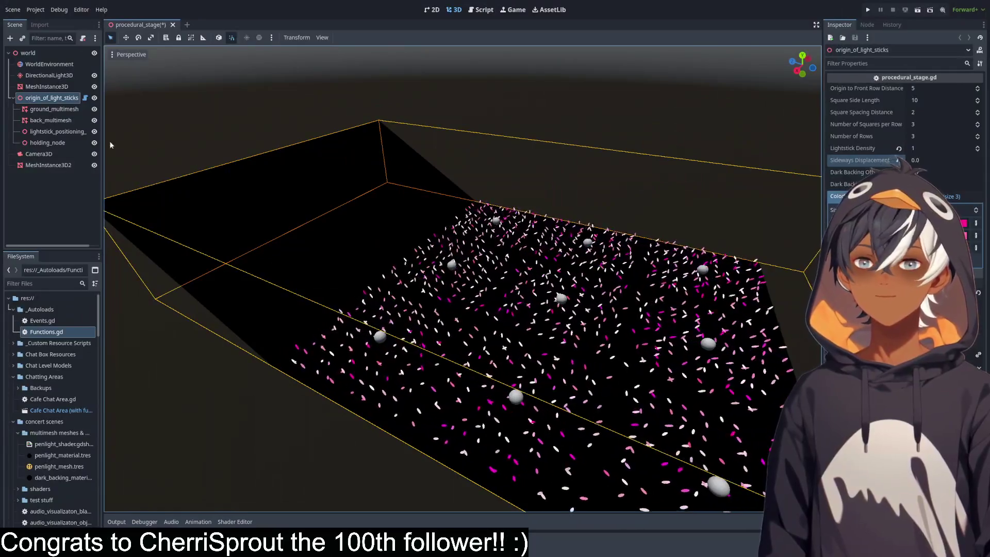
mouse_move(513, 121)
mouse_down()
mouse_move(372, 153)
mouse_move(422, 171)
mouse_move(729, 166)
mouse_move(473, 227)
mouse_up()
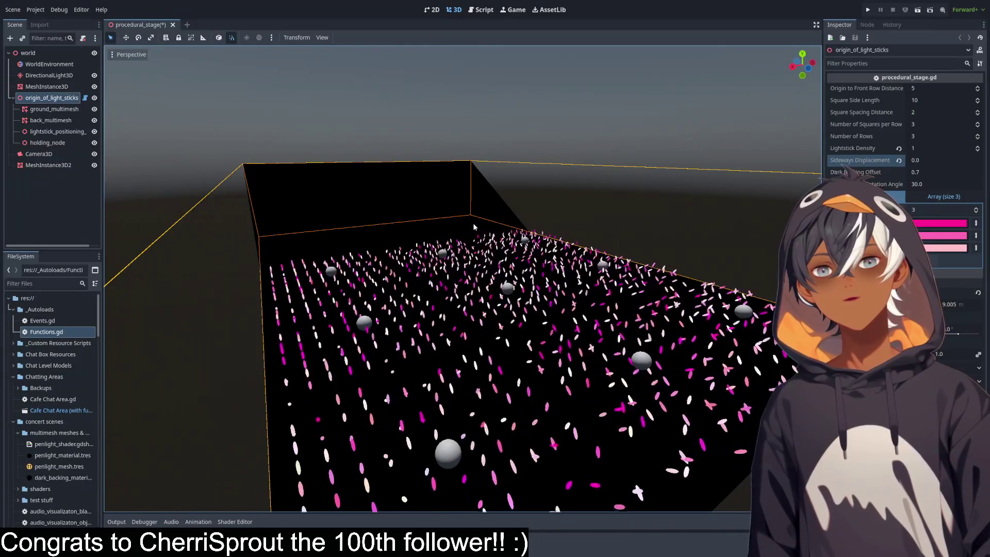
mouse_move(473, 227)
mouse_down()
mouse_move(230, 259)
mouse_move(430, 241)
mouse_move(429, 263)
mouse_up()
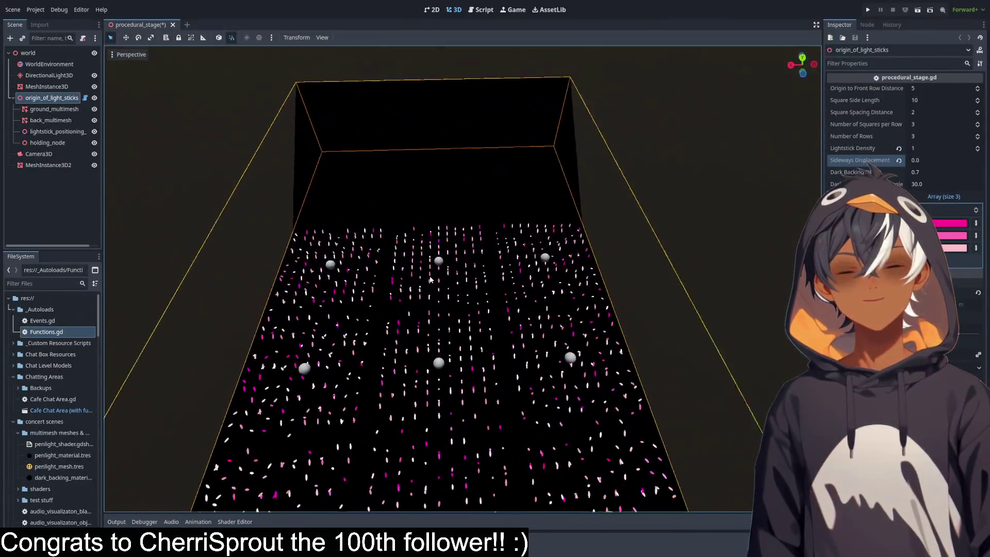
scroll(428, 278, down, 3)
scroll(458, 275, up, 5)
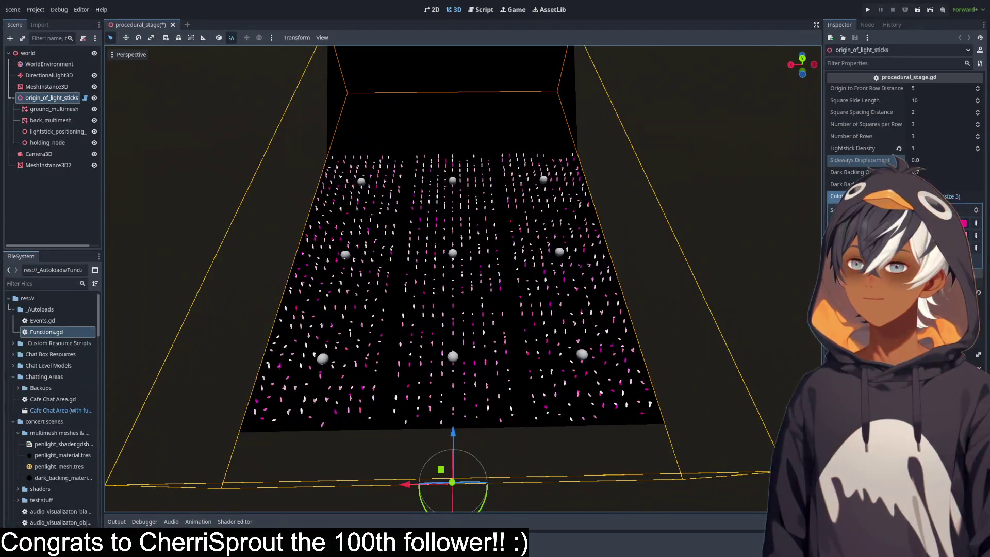
drag(464, 243, 555, 240)
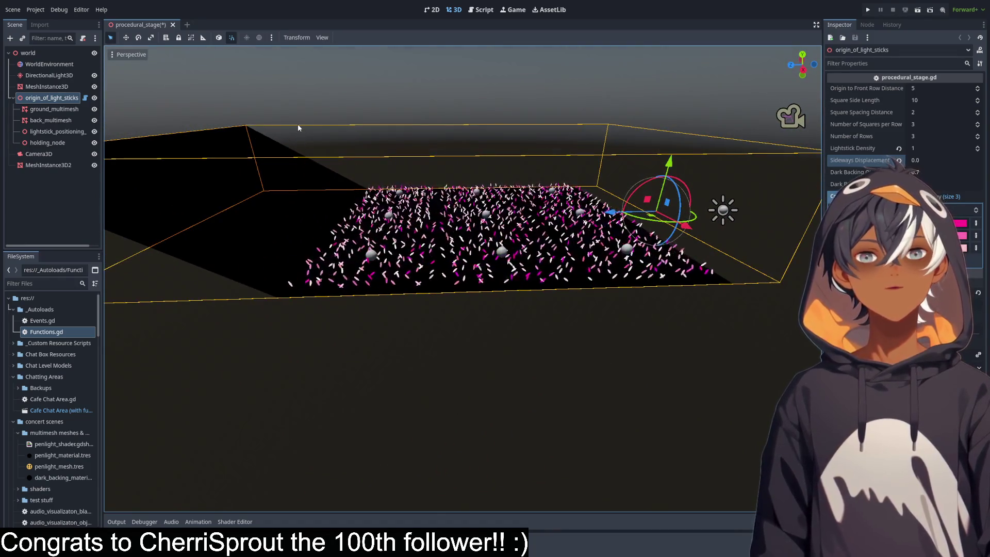
click(484, 10)
scroll(456, 124, down, 20)
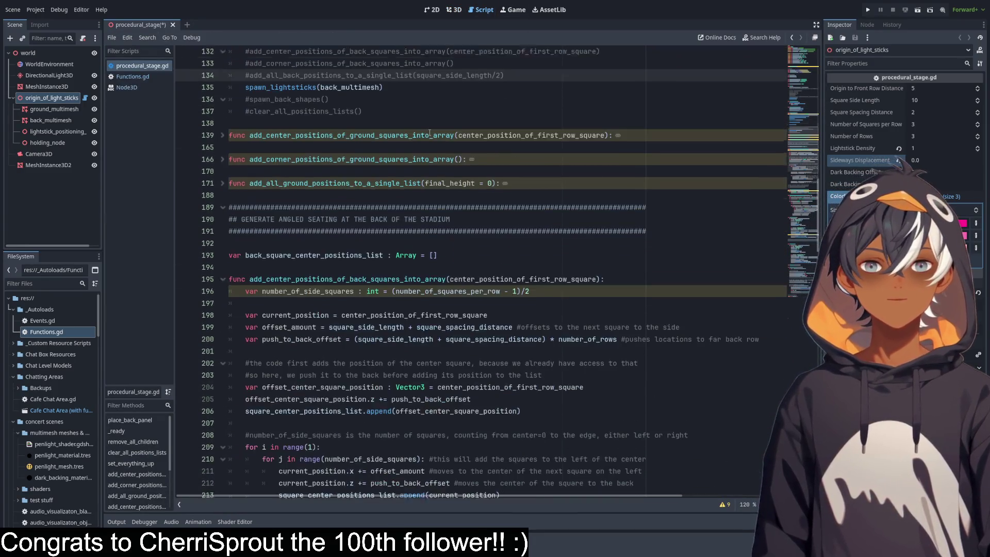
drag(367, 112, 392, 354)
scroll(392, 354, down, 14)
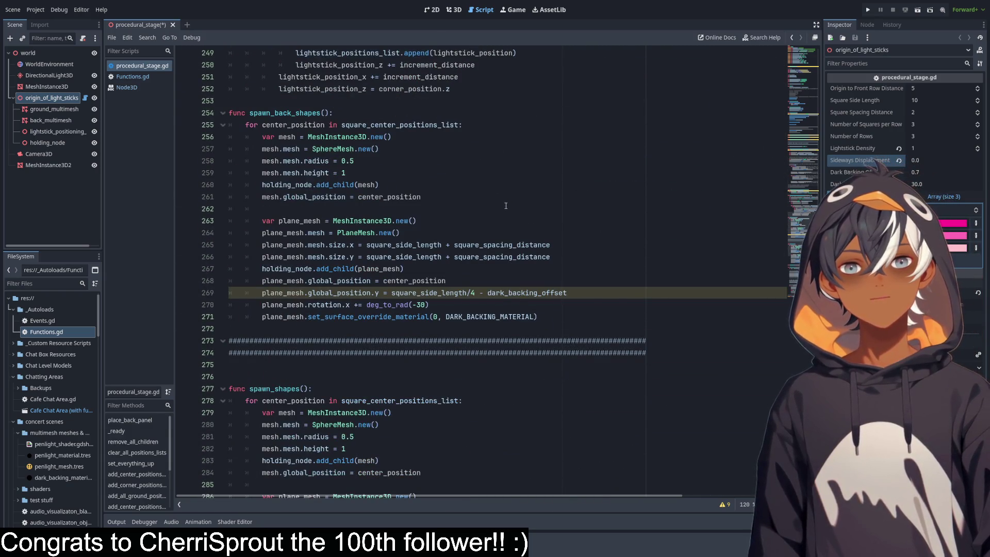
scroll(506, 206, down, 7)
scroll(506, 202, down, 6)
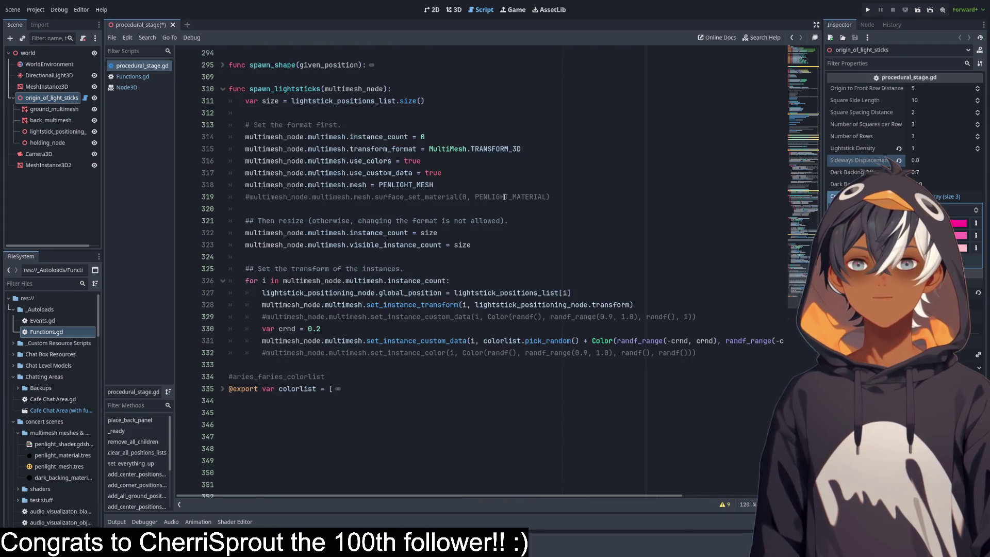
scroll(502, 183, up, 10)
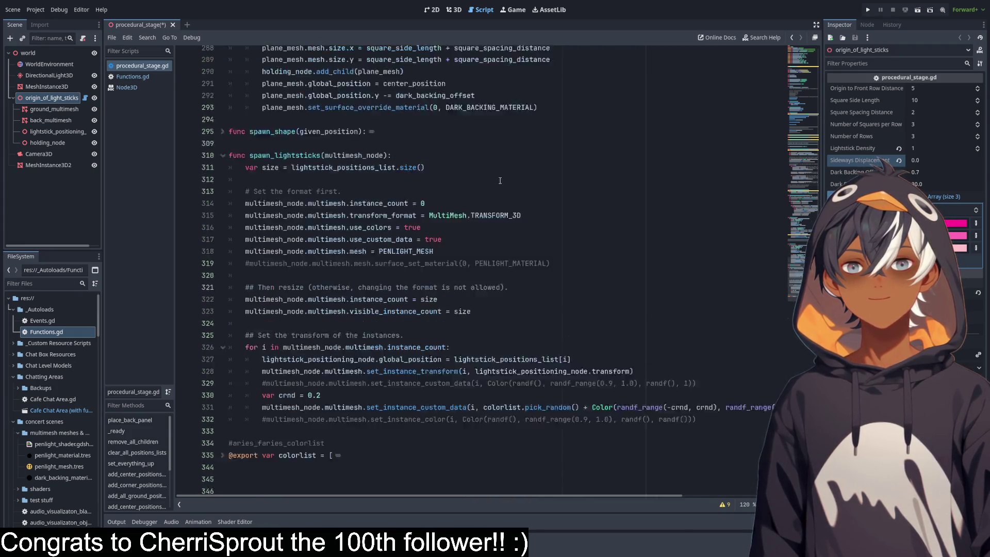
key(Page_Up)
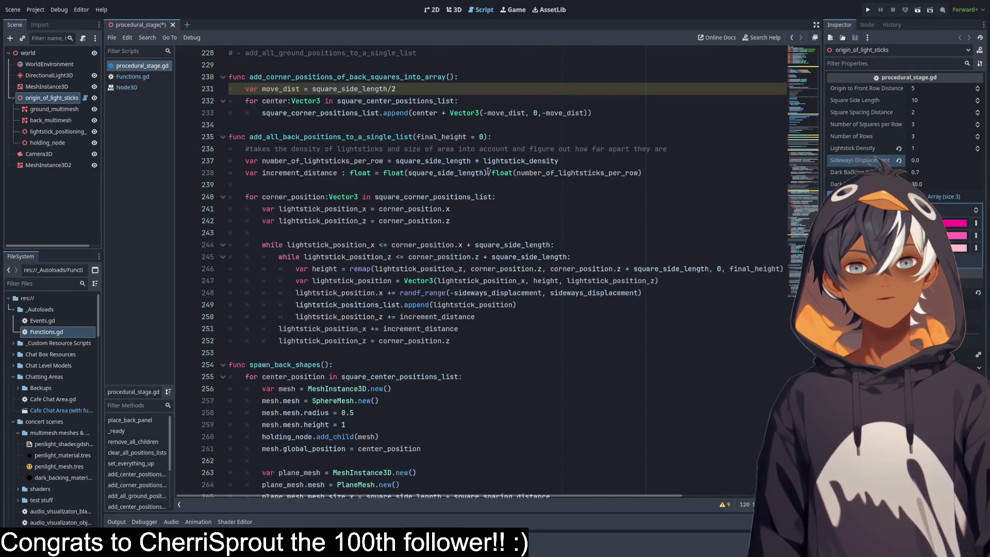
key(Page_Up)
mouse_move(454, 173)
mouse_down()
mouse_move(273, 174)
mouse_move(453, 164)
mouse_up()
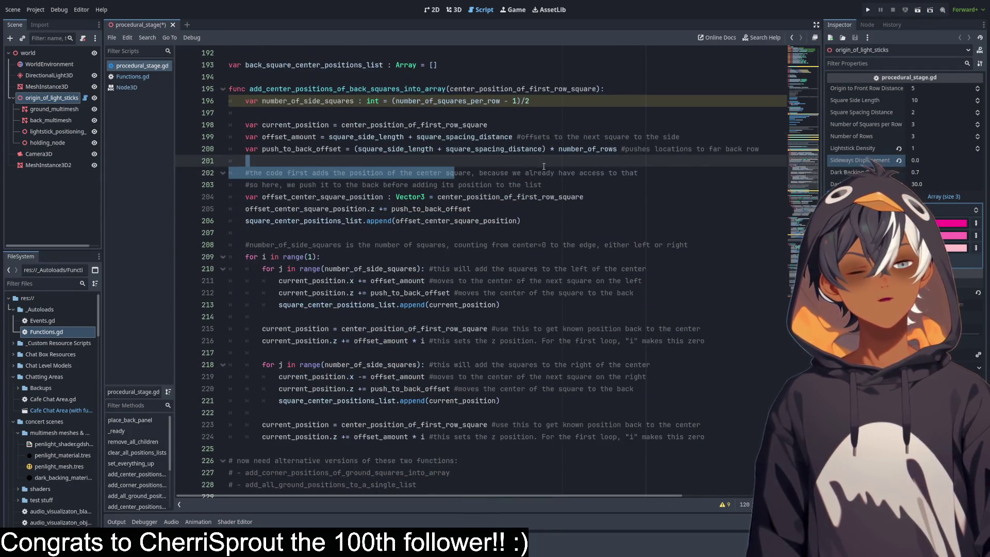
scroll(547, 166, up, 20)
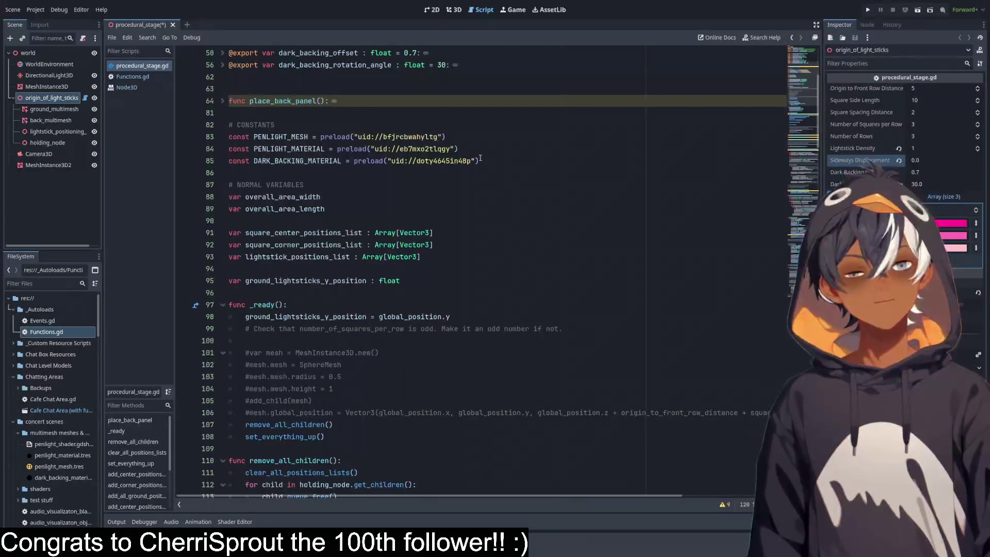
scroll(474, 149, down, 13)
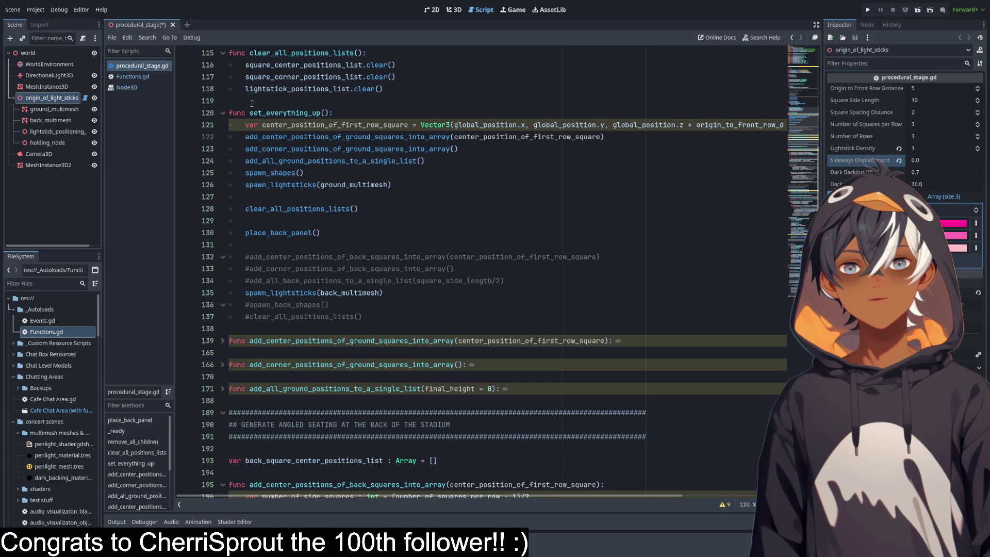
click(454, 9)
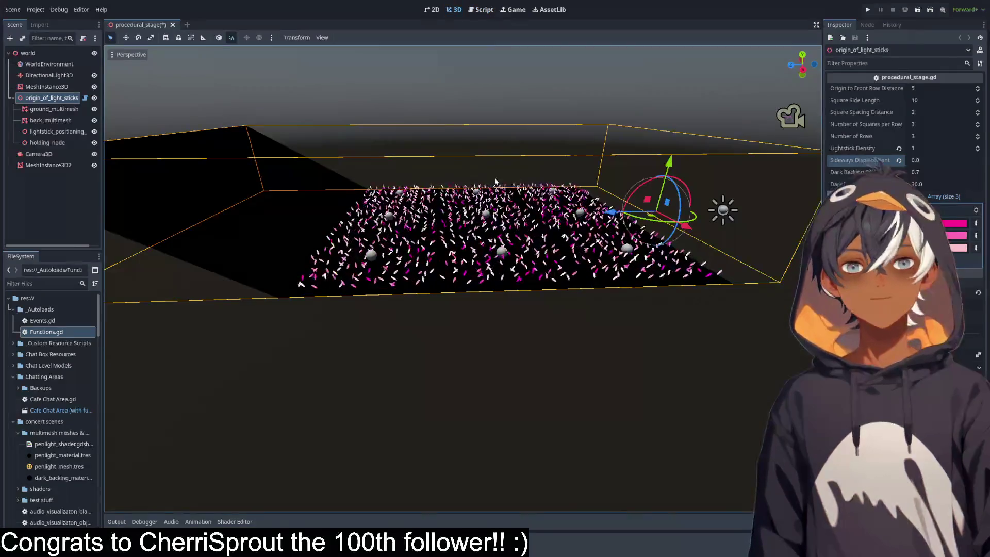
scroll(378, 211, up, 3)
drag(378, 211, 354, 214)
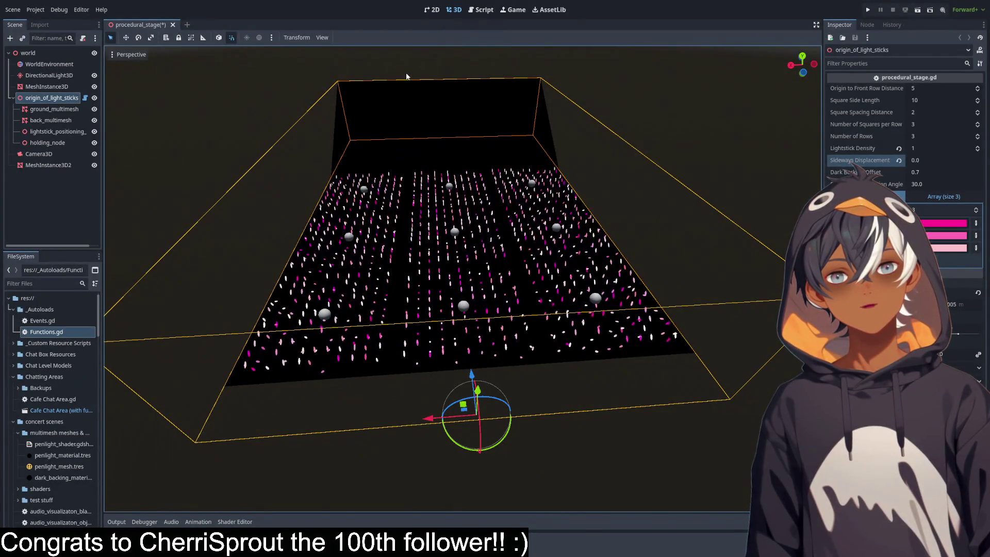
click(481, 9)
Unfold place_back_panel to reveal lines 64–80, select its body, then return to the 3D stage.
scroll(434, 156, down, 5)
scroll(434, 155, up, 5)
scroll(361, 165, down, 6)
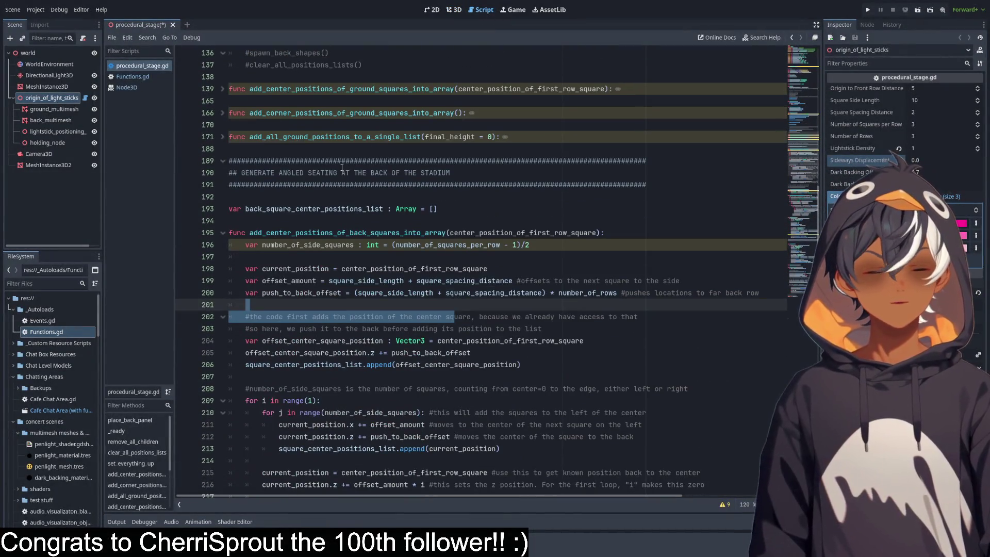
scroll(294, 168, down, 3)
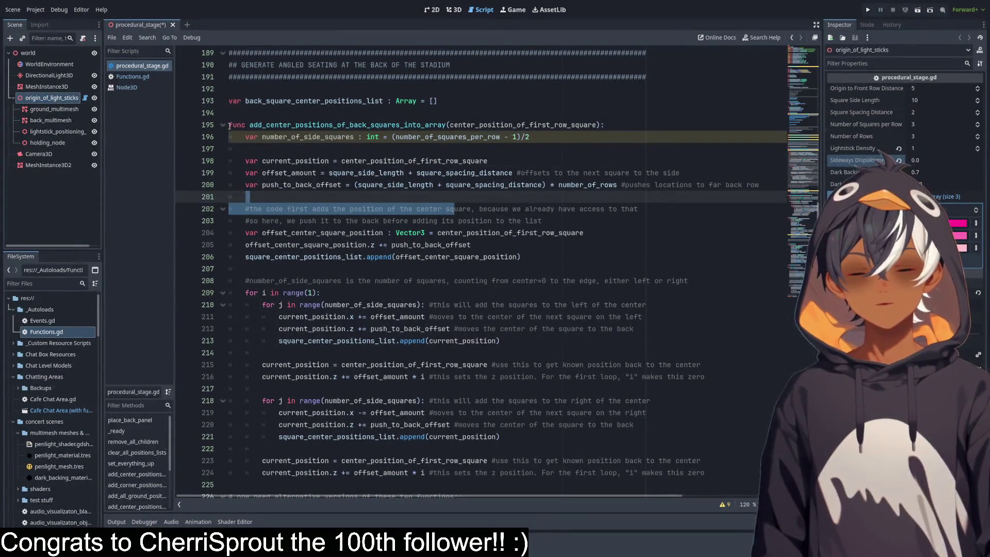
scroll(284, 160, up, 10)
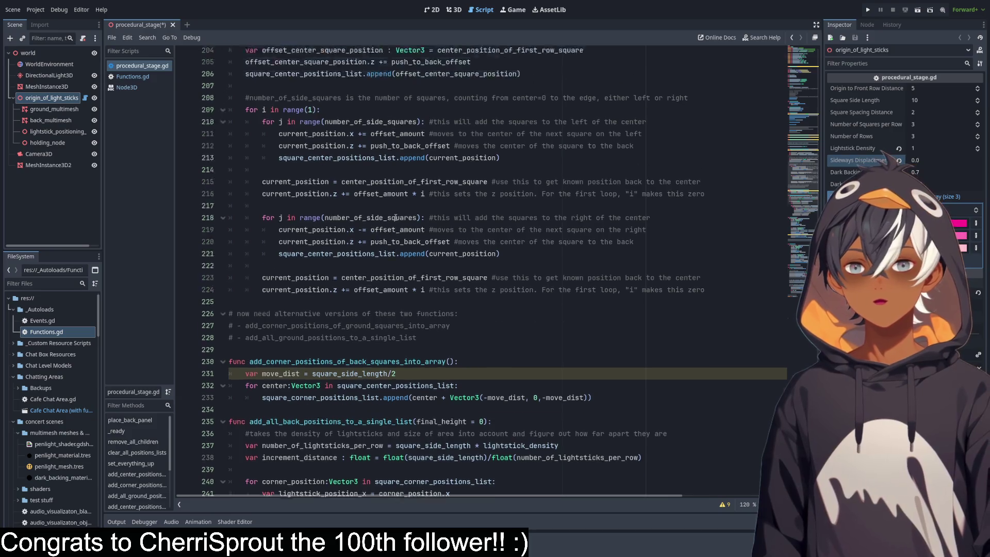
scroll(394, 208, up, 10)
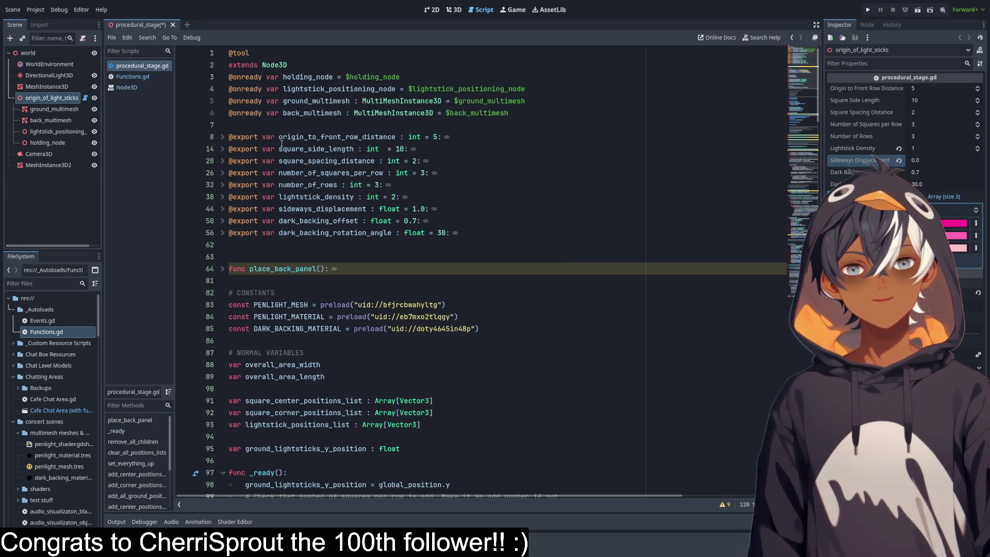
scroll(371, 184, down, 3)
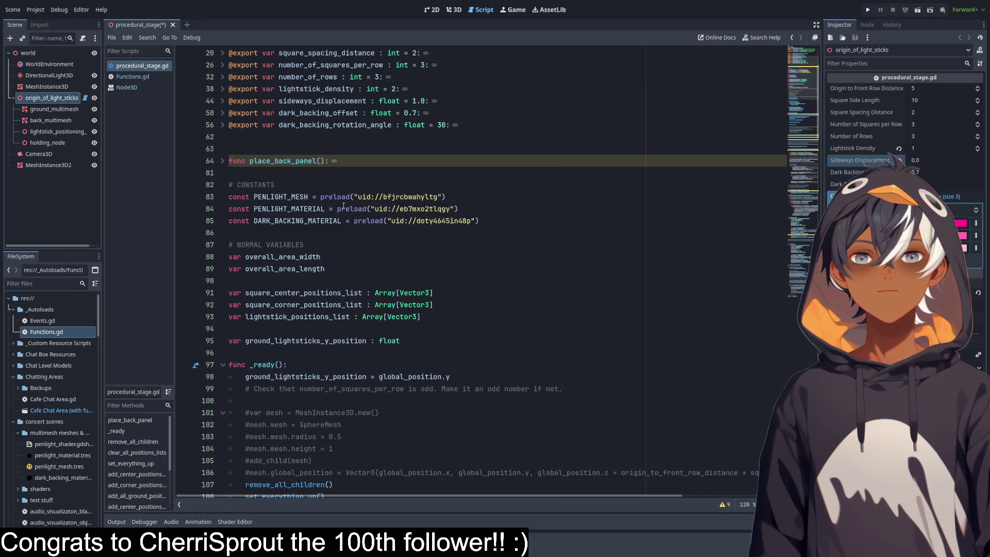
click(228, 162)
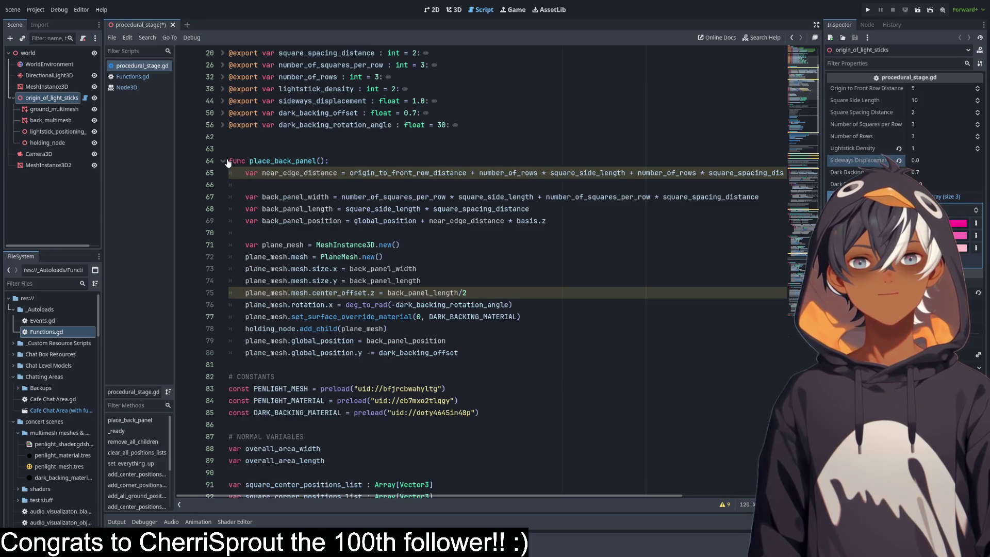
mouse_move(509, 357)
mouse_down()
mouse_move(229, 316)
mouse_move(197, 161)
mouse_up()
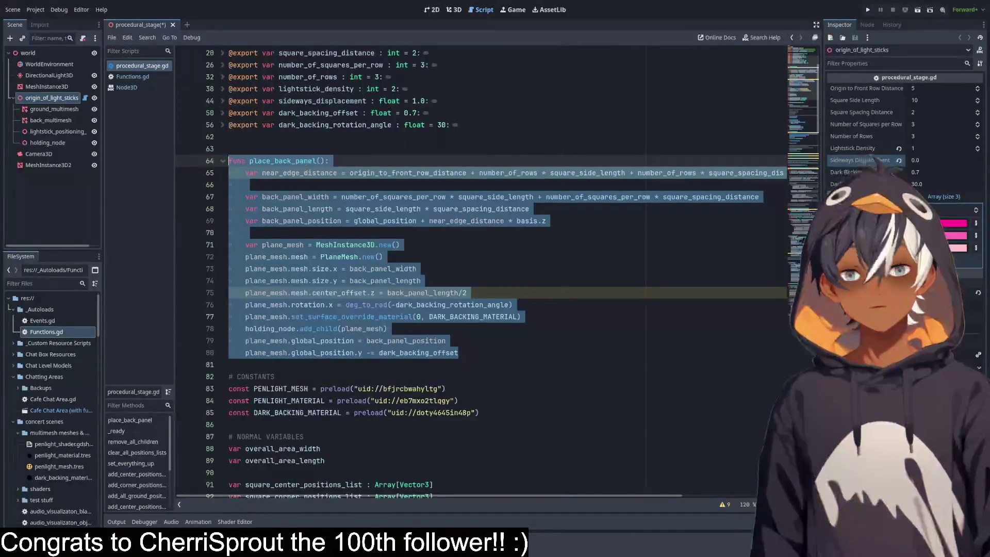
click(428, 150)
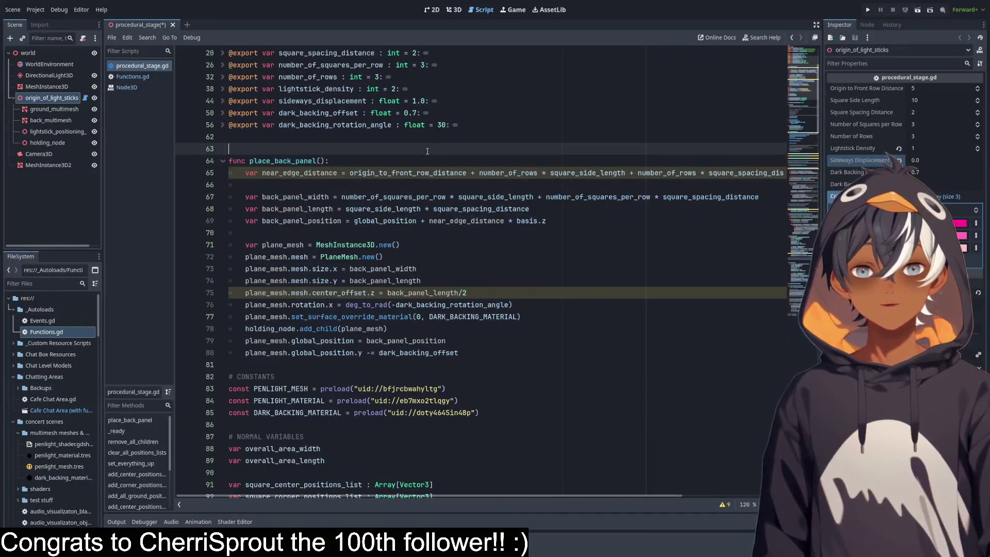
click(455, 14)
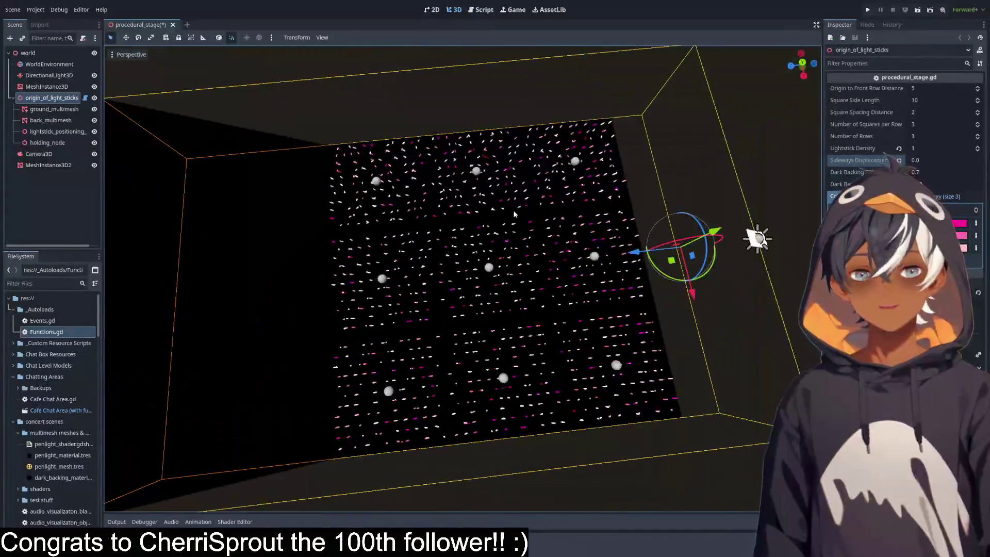
Set Origin to Front Row Distance to 0 in the Inspector.
scroll(503, 177, down, 5)
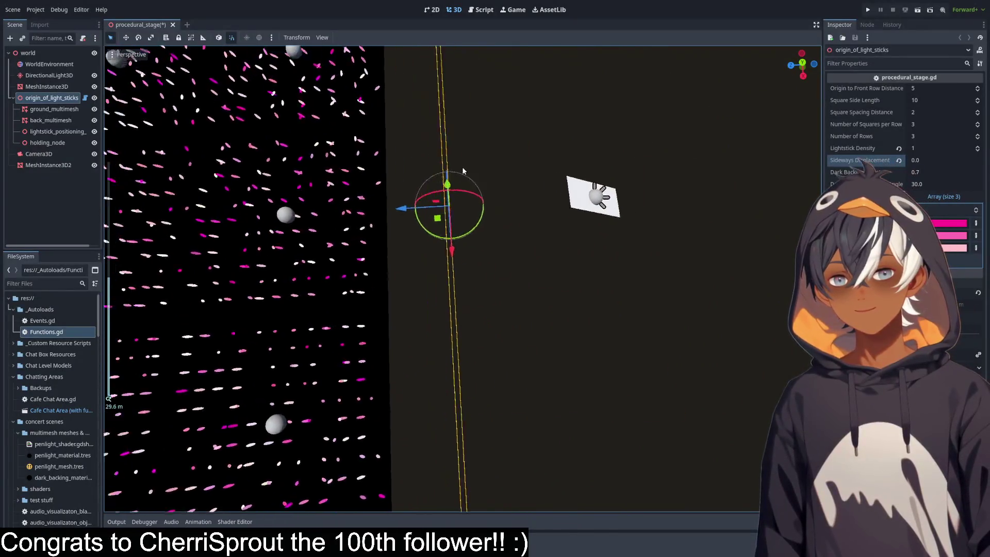
scroll(503, 176, up, 6)
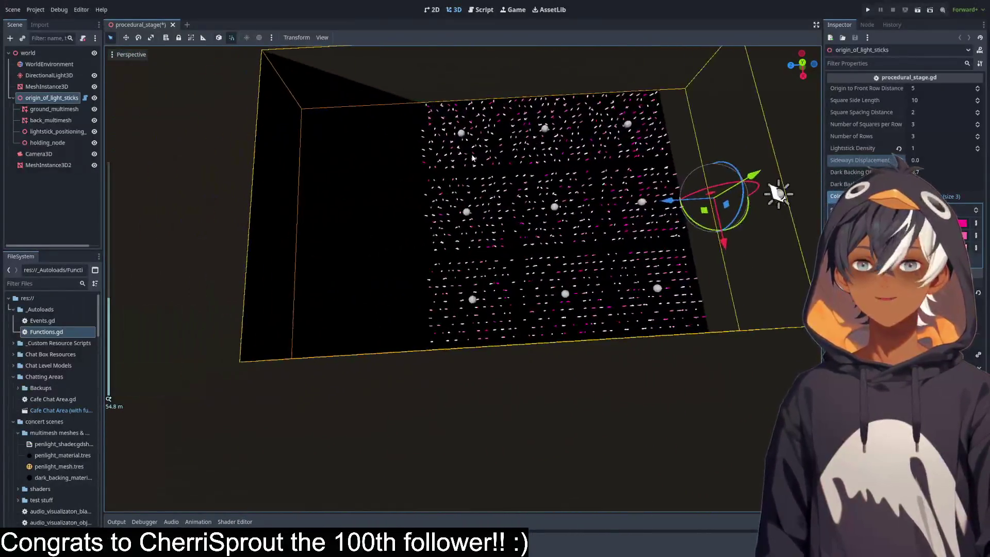
scroll(550, 139, up, 4)
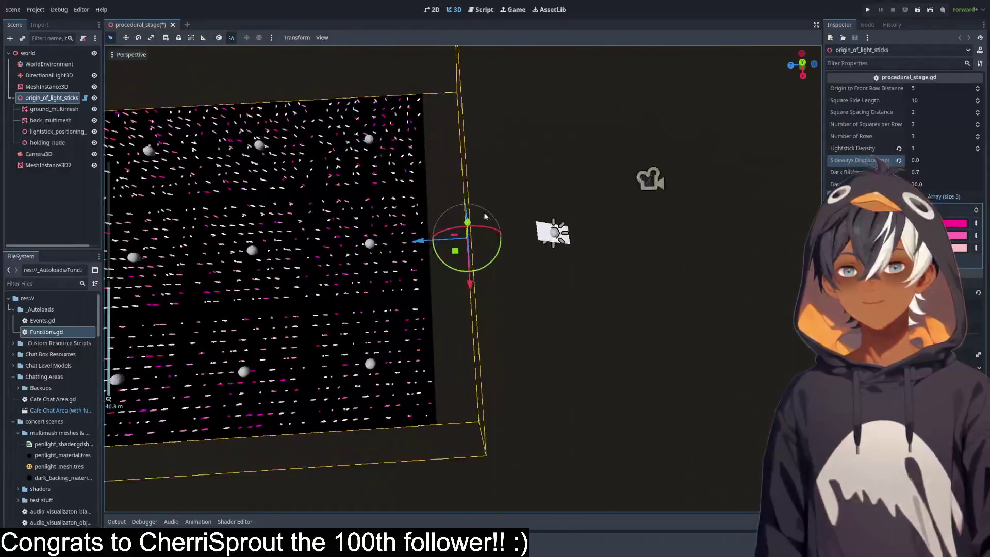
scroll(484, 216, up, 3)
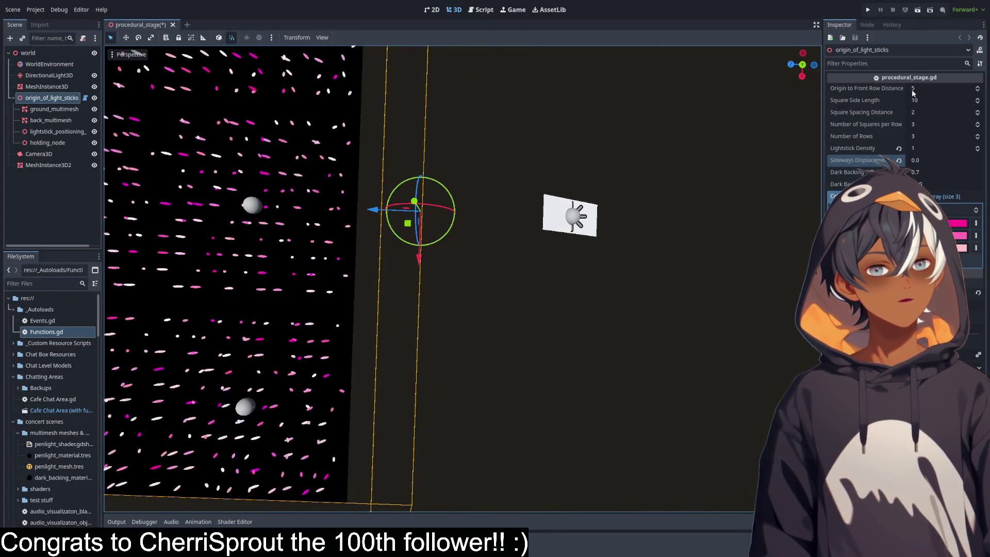
drag(937, 92, 964, 92)
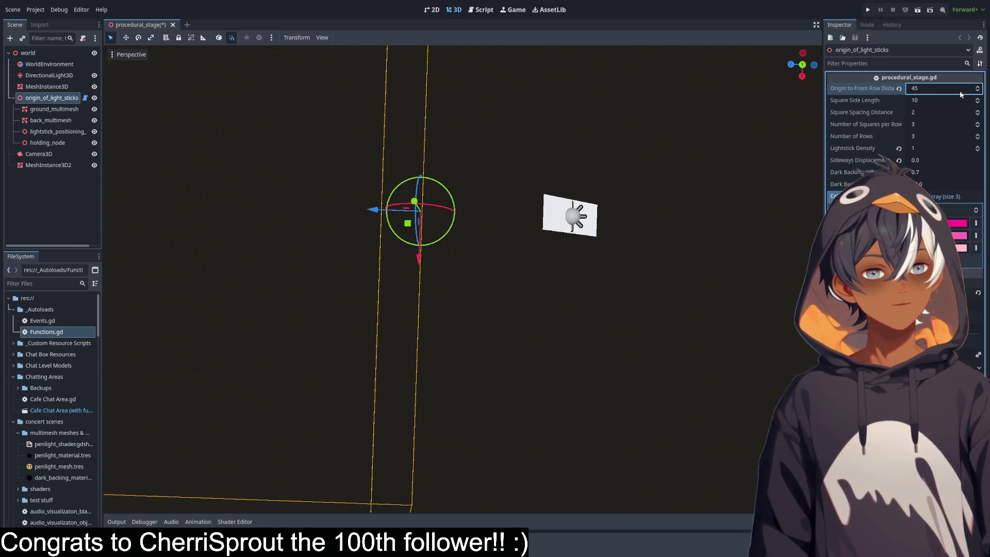
text(0)
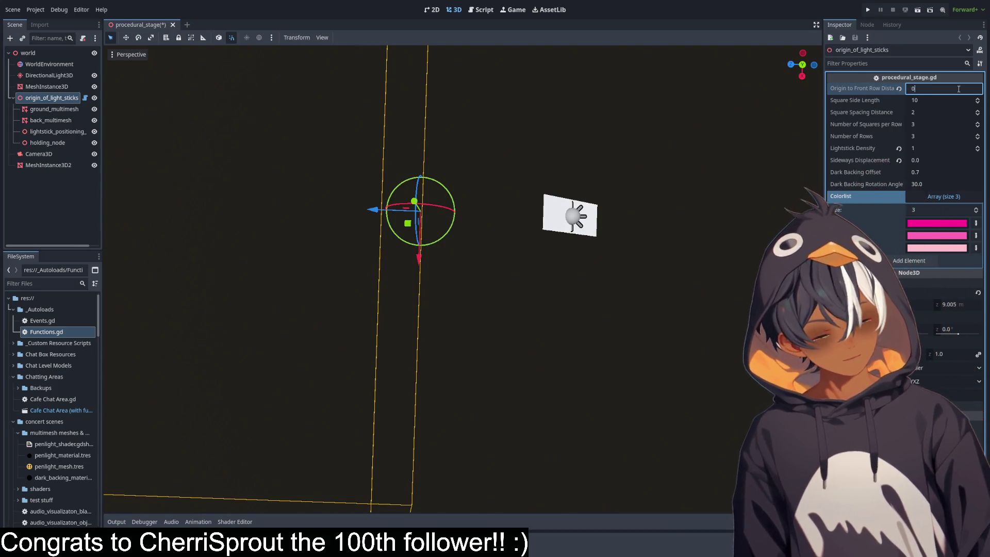
key(Return)
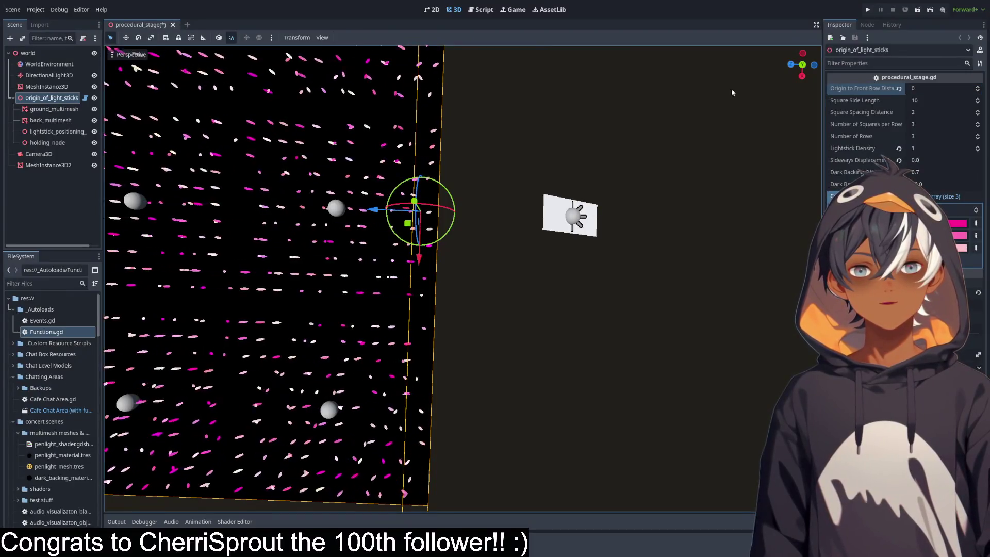
Inspect the light-stick grid from top and side angles, then return to the stage script.
mouse_move(482, 154)
mouse_down()
mouse_move(515, 154)
mouse_move(501, 167)
mouse_up()
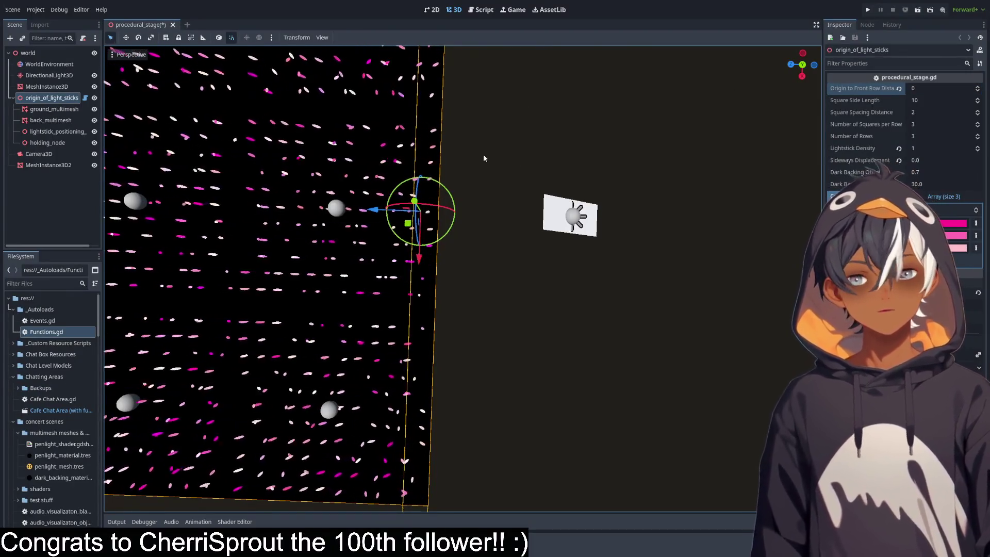
scroll(500, 166, up, 6)
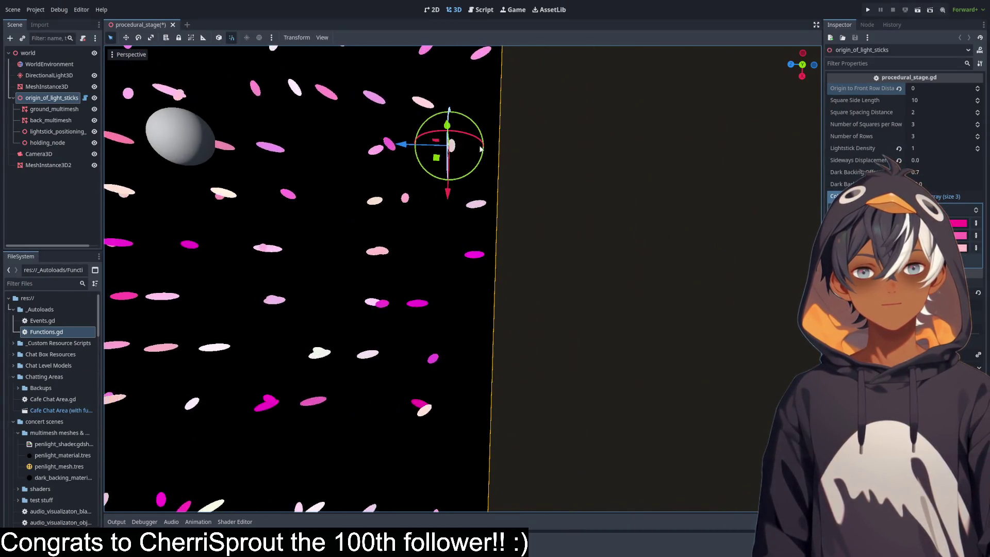
scroll(474, 143, down, 6)
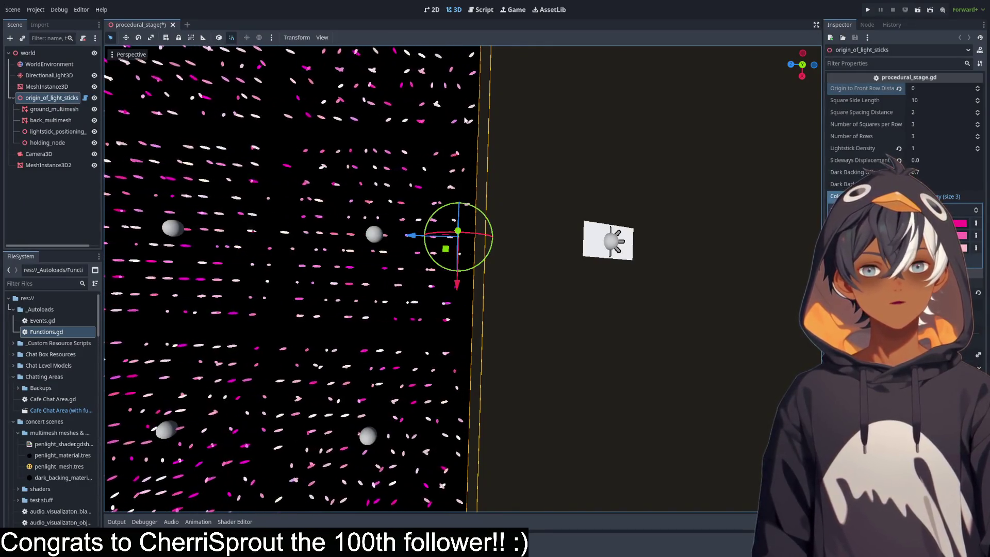
scroll(444, 212, up, 8)
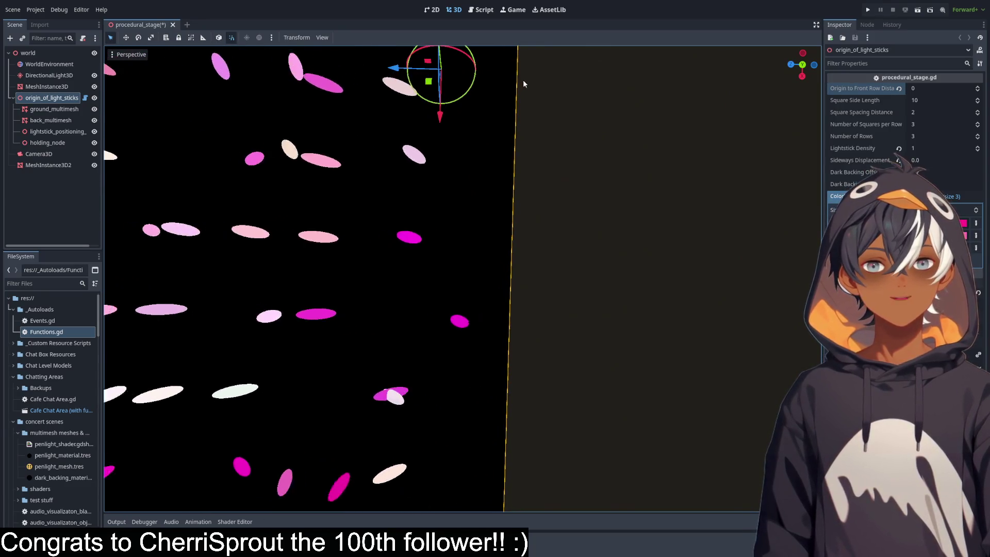
scroll(387, 250, down, 4)
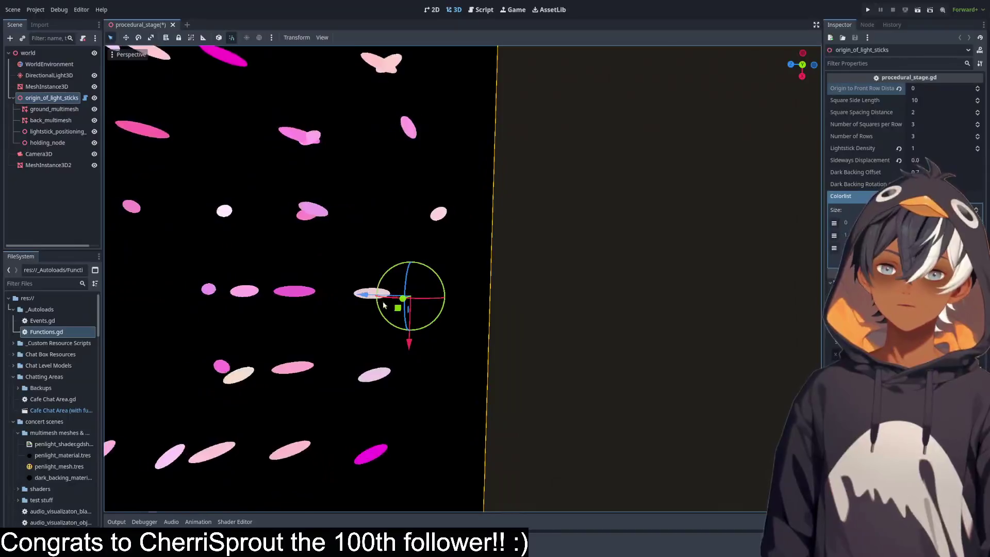
scroll(440, 282, down, 5)
mouse_move(440, 282)
mouse_down()
mouse_move(354, 262)
mouse_move(378, 141)
mouse_up()
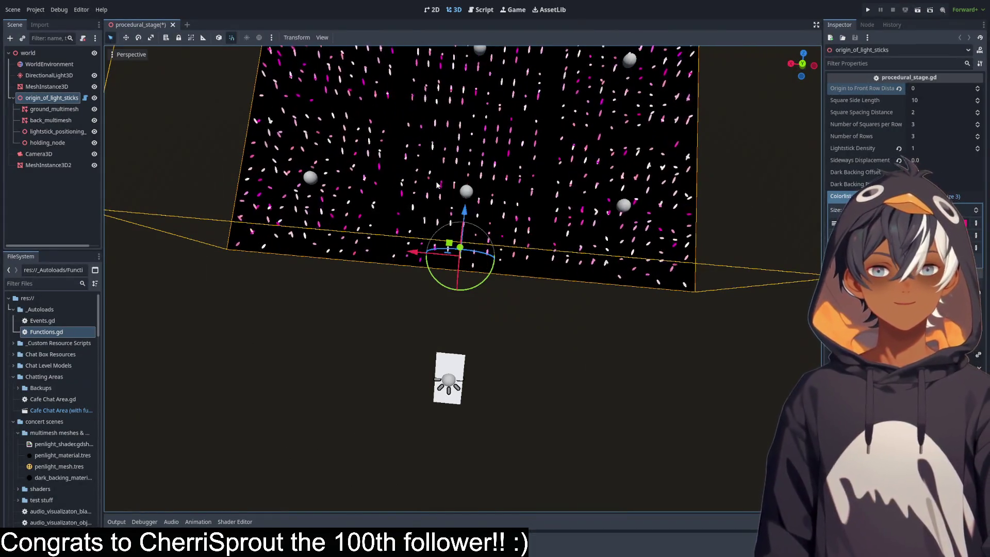
mouse_move(379, 216)
mouse_down()
mouse_move(125, 58)
mouse_move(508, 267)
mouse_up()
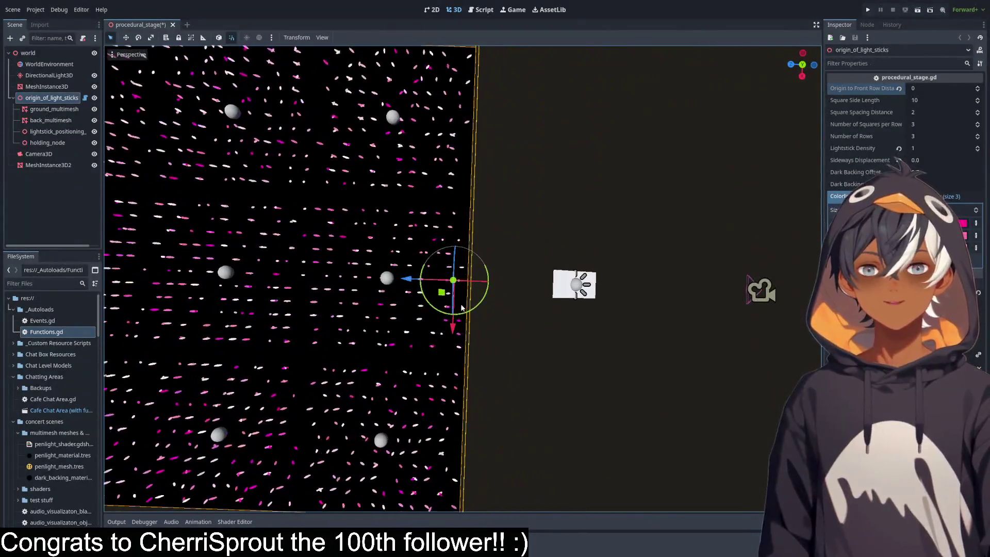
scroll(460, 299, up, 5)
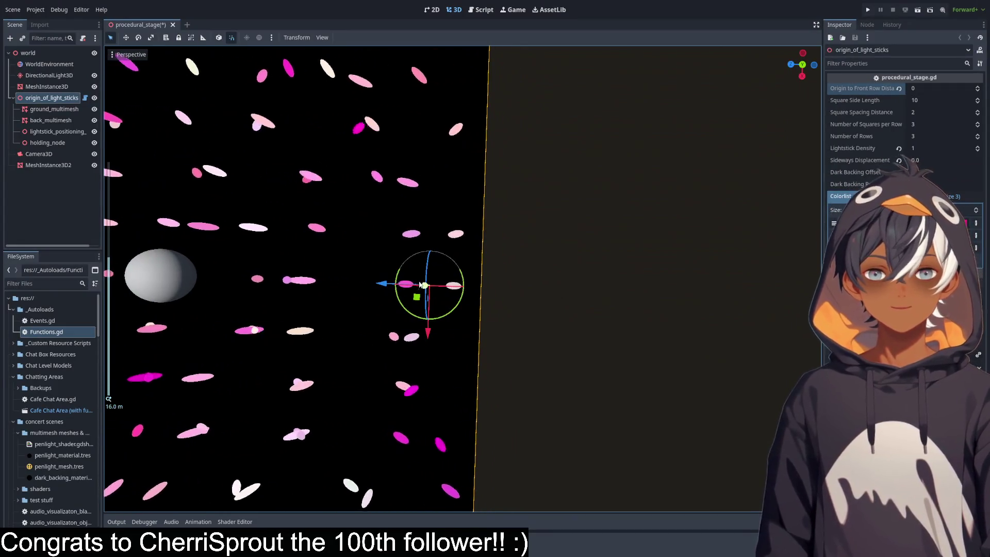
scroll(508, 248, down, 5)
mouse_move(509, 248)
mouse_down()
mouse_move(457, 148)
mouse_move(395, 150)
mouse_up()
scroll(529, 246, up, 3)
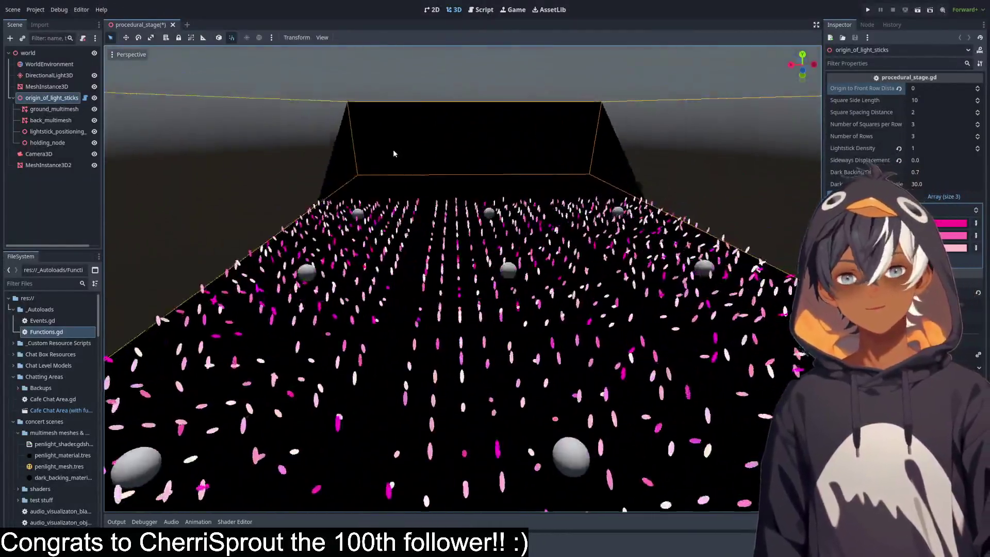
scroll(423, 177, up, 3)
scroll(423, 176, down, 5)
scroll(422, 177, up, 3)
click(487, 13)
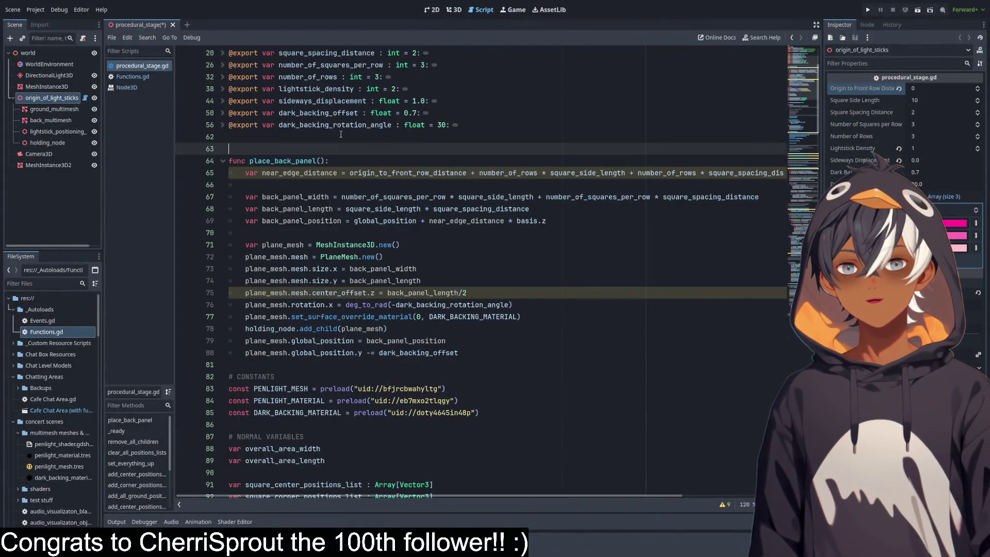
Move the place_back_panel function from lines 64–80 to below the angled seating section header.
scroll(299, 166, down, 3)
mouse_move(463, 251)
mouse_down()
mouse_move(217, 139)
mouse_move(192, 57)
mouse_up()
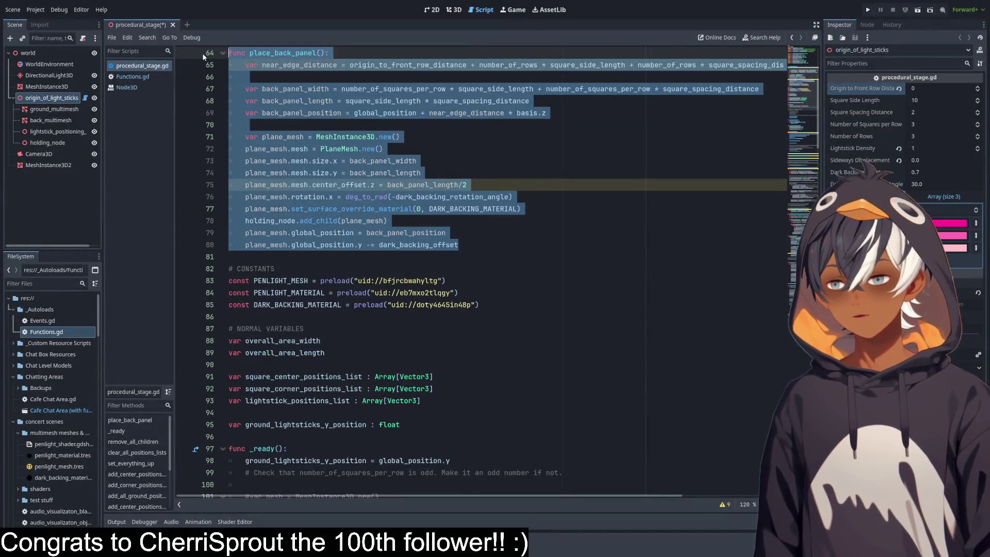
key(ctrl+x)
scroll(434, 148, up, 3)
scroll(449, 147, down, 20)
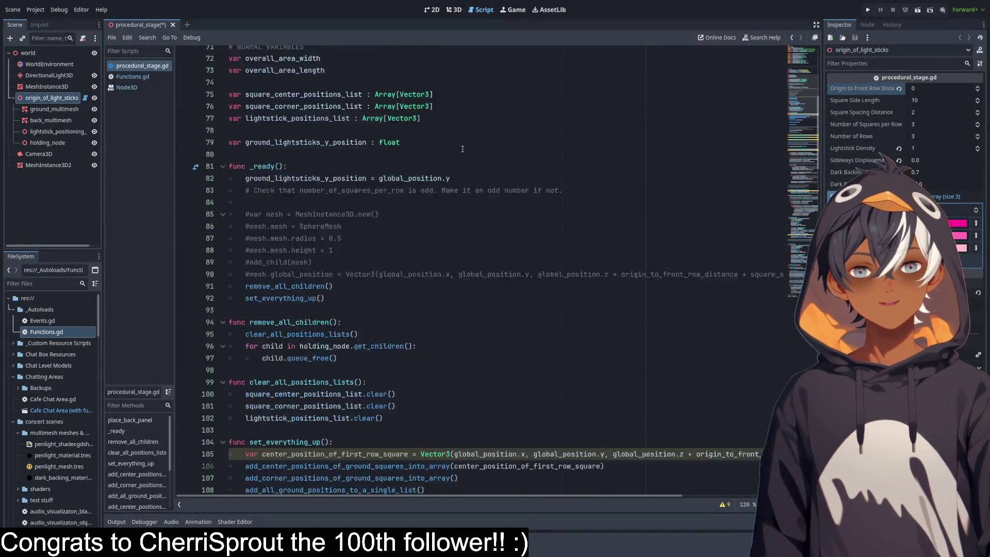
mouse_move(254, 150)
mouse_down()
mouse_move(608, 174)
mouse_move(425, 174)
mouse_up()
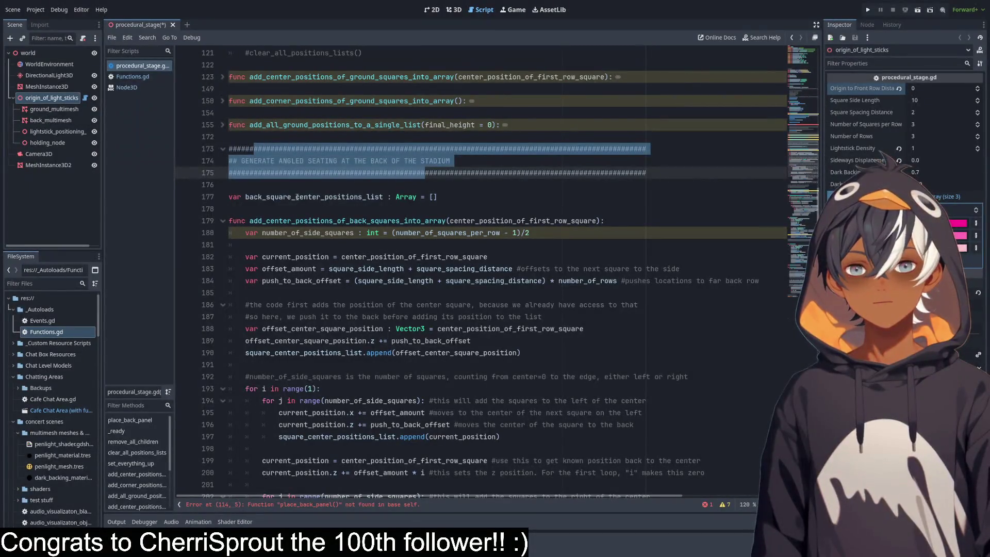
click(454, 191)
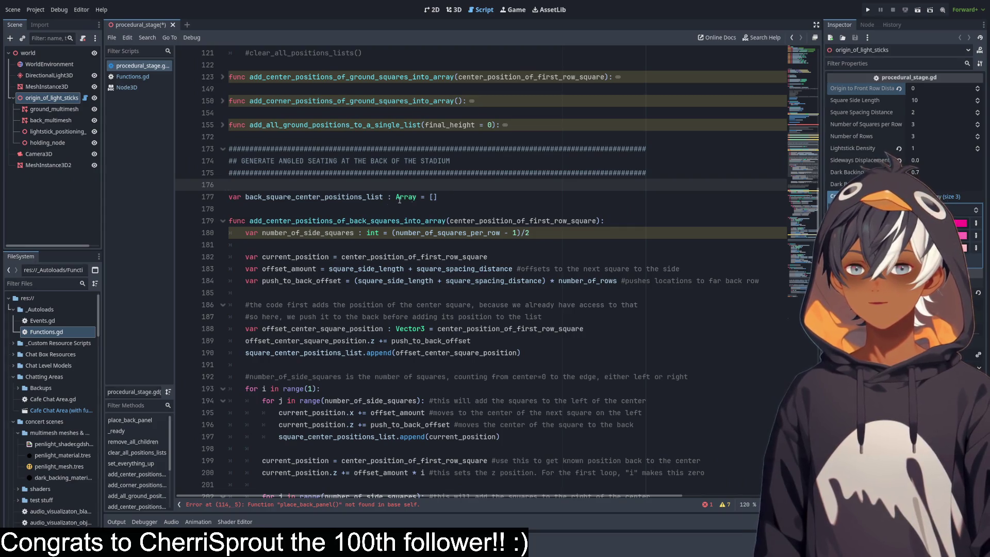
click(330, 208)
key(Return)
key(Return)
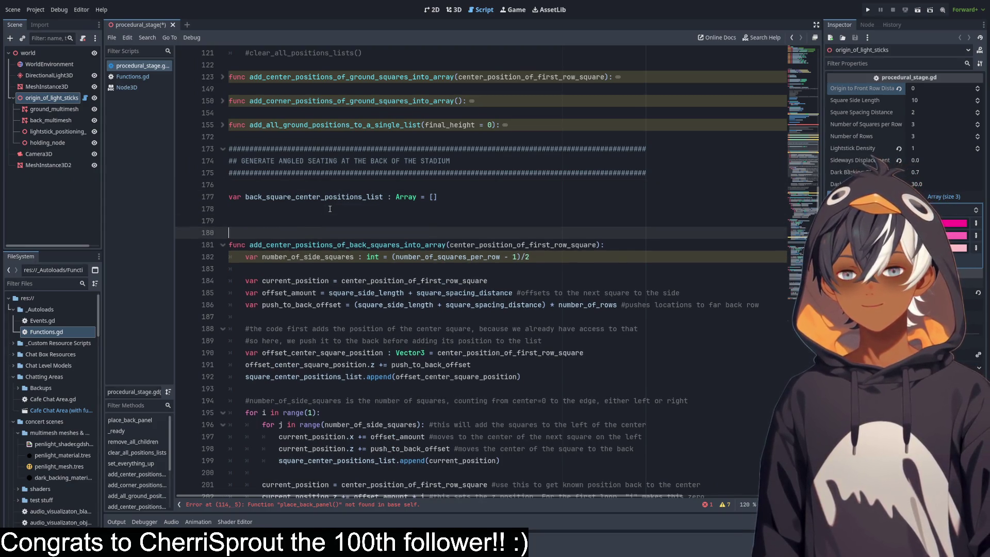
key(ctrl+v)
click(250, 220)
Delete the empty line 115 after the place_back_panel() call in set_everything_up.
scroll(365, 149, up, 20)
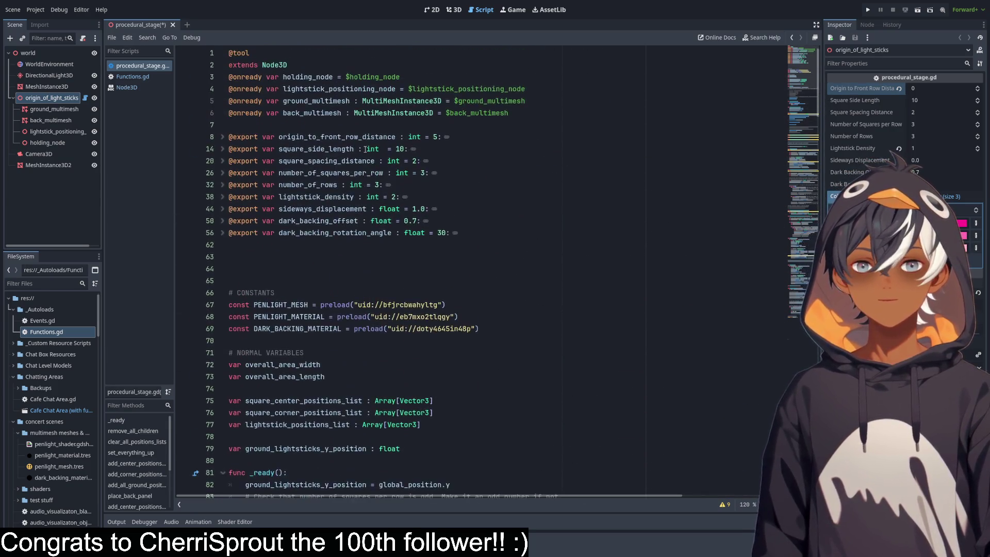
scroll(366, 149, down, 15)
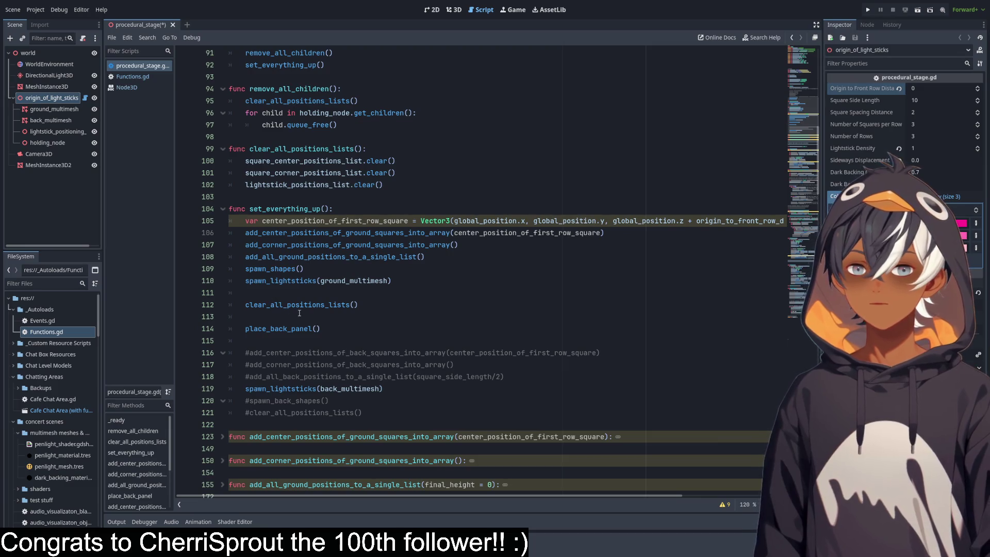
scroll(321, 327, down, 3)
click(310, 231)
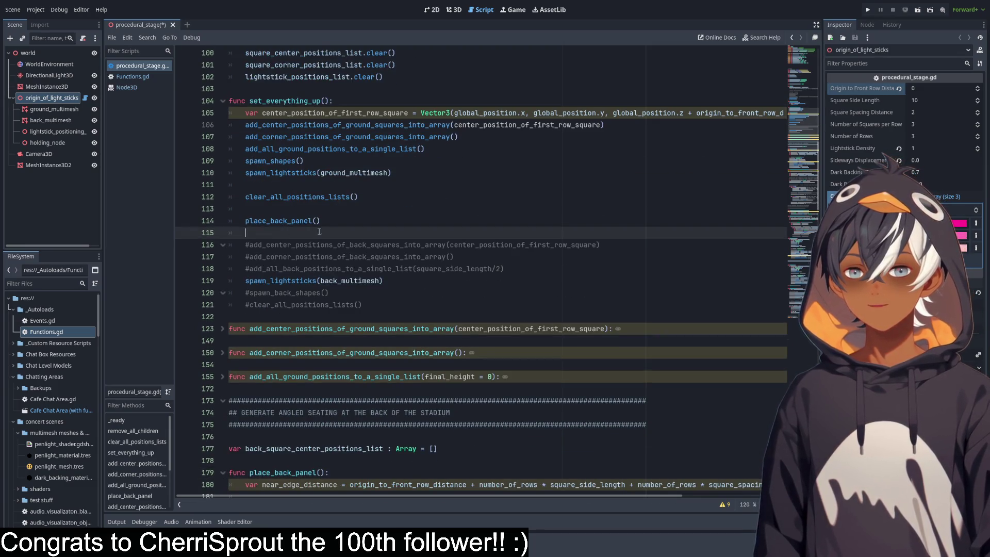
key(BackSpace)
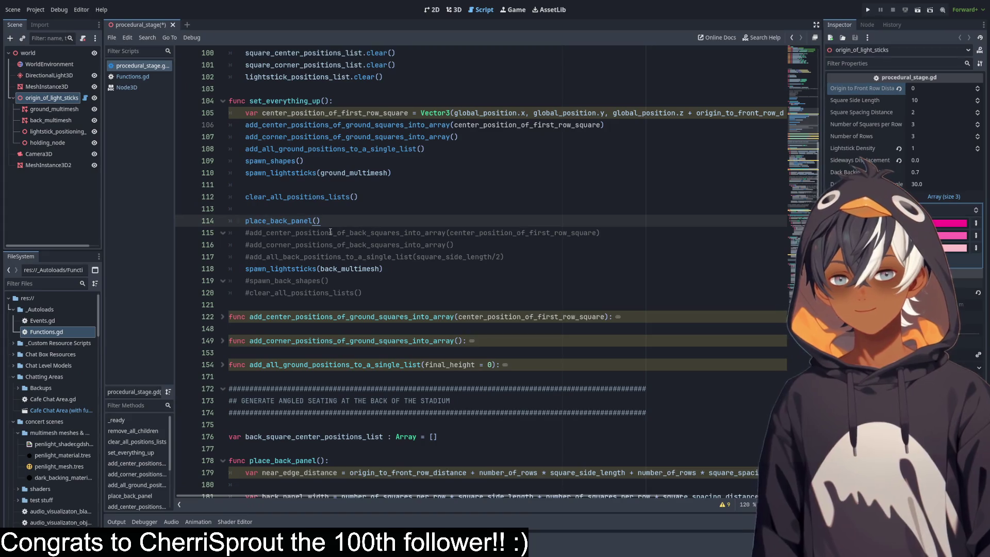
key(Return)
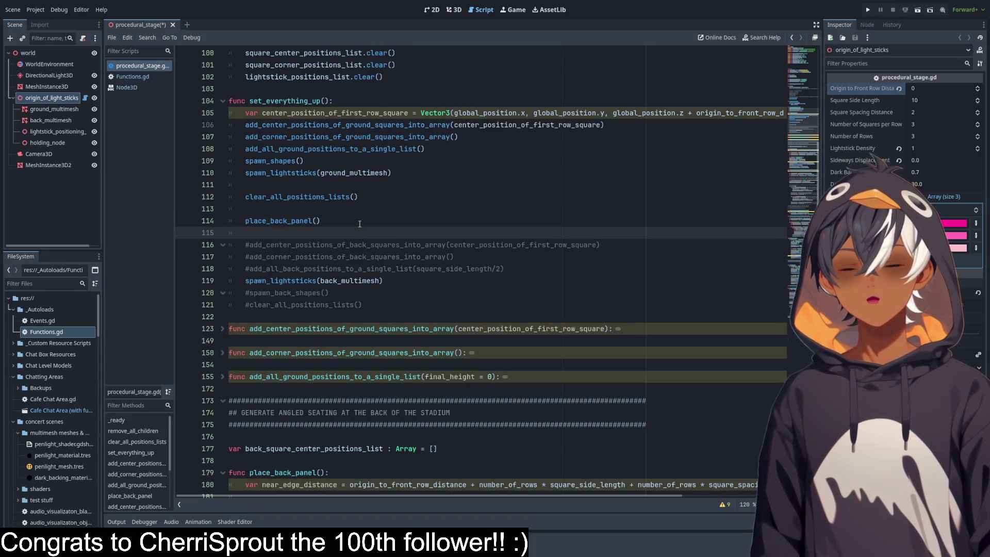
key(BackSpace)
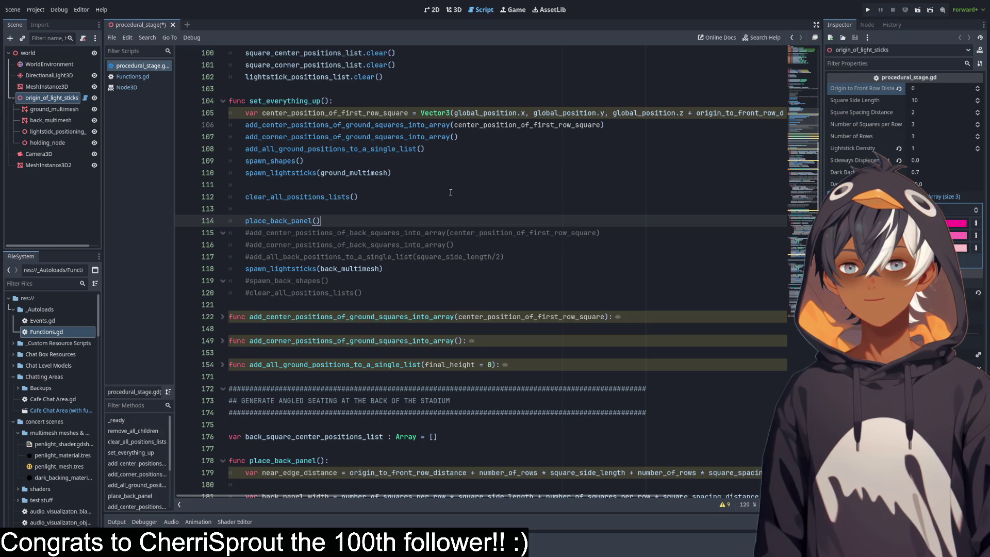
scroll(492, 172, down, 10)
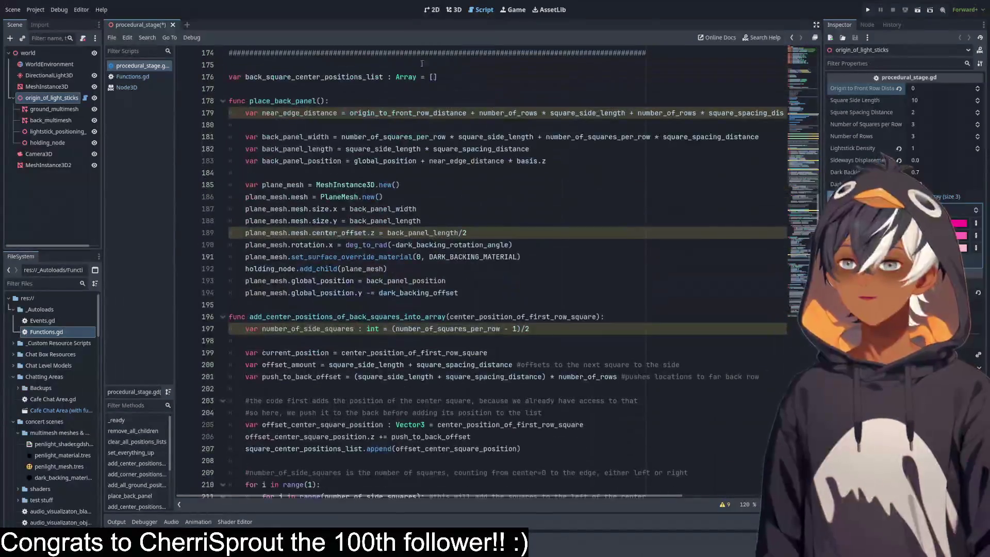
click(456, 10)
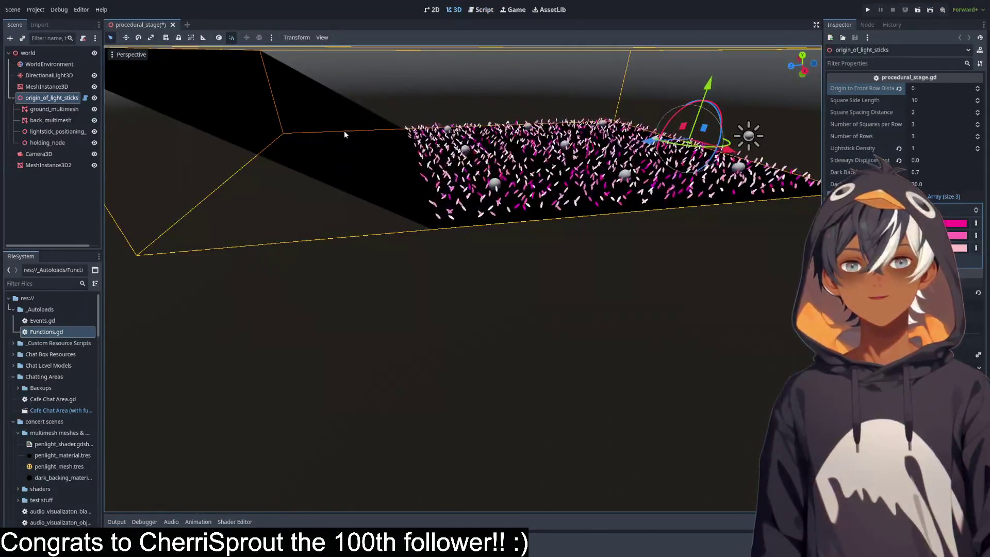
scroll(344, 131, down, 5)
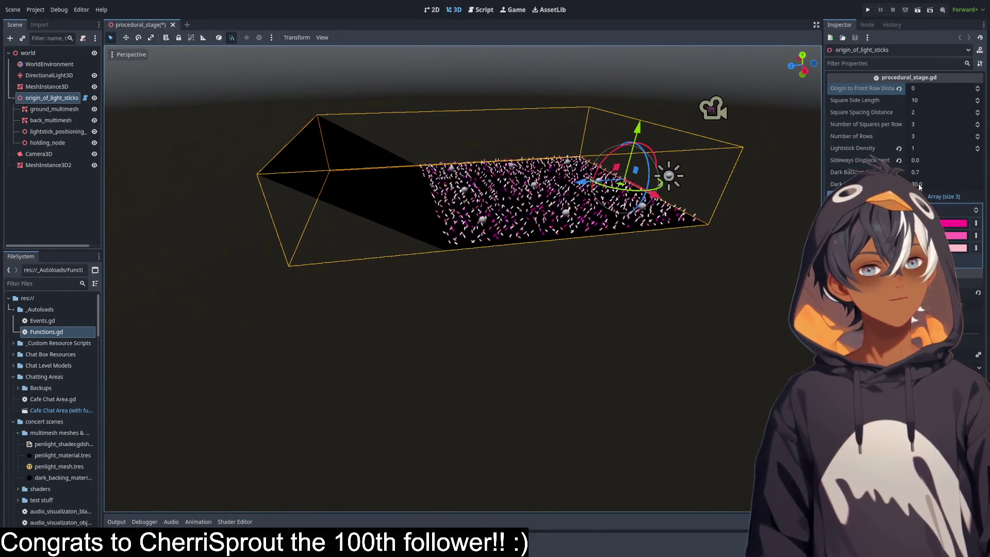
mouse_move(919, 187)
mouse_down()
mouse_move(948, 187)
mouse_move(936, 187)
mouse_up()
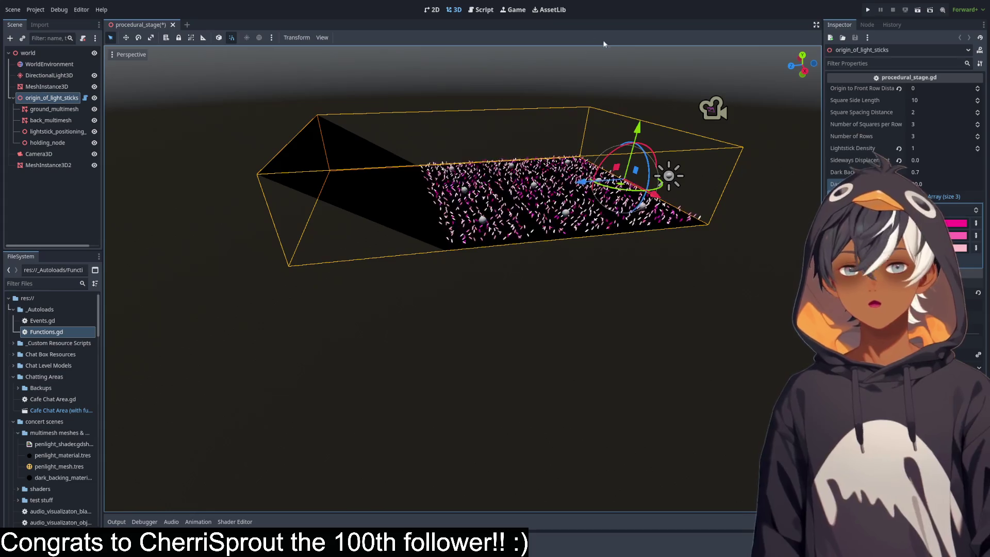
click(472, 9)
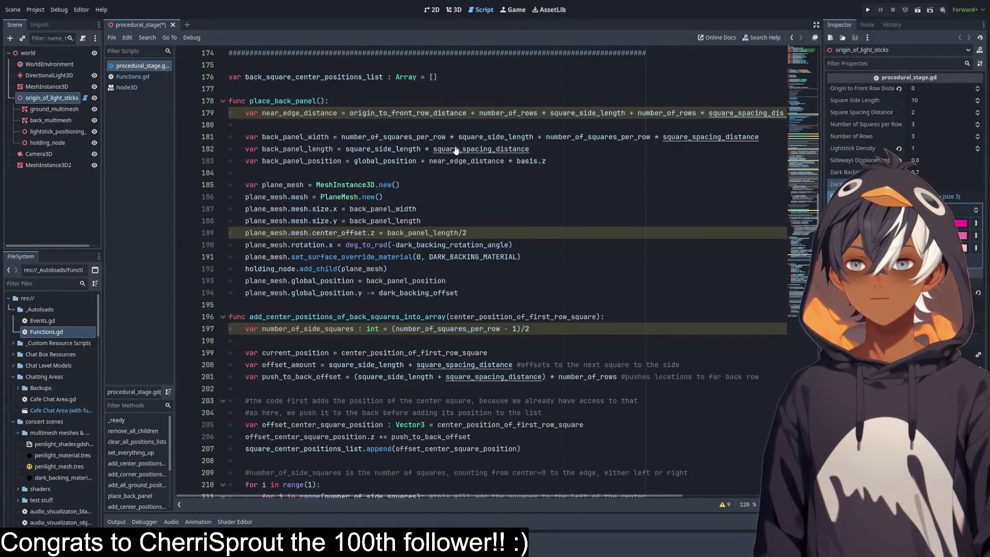
Select near_edge_distance and open the find-and-replace bar for it.
ctrl+scroll(456, 147, down, 2)
scroll(446, 141, up, 1)
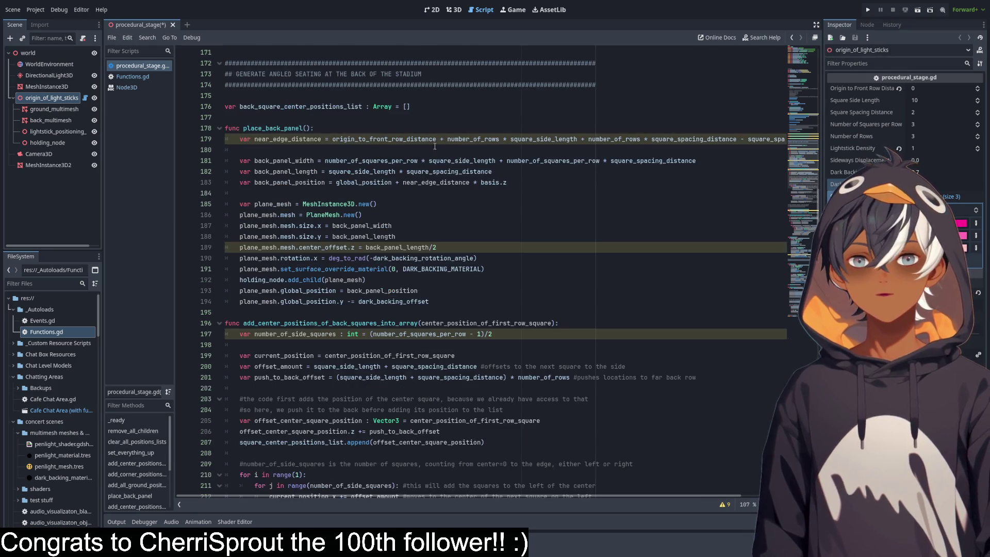
click(346, 139)
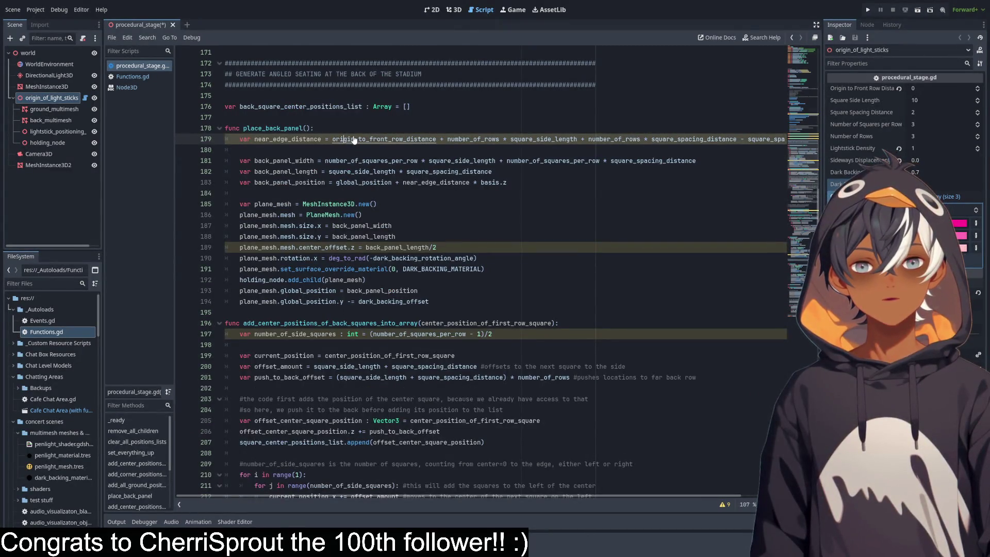
ctrl+scroll(354, 139, up, 2)
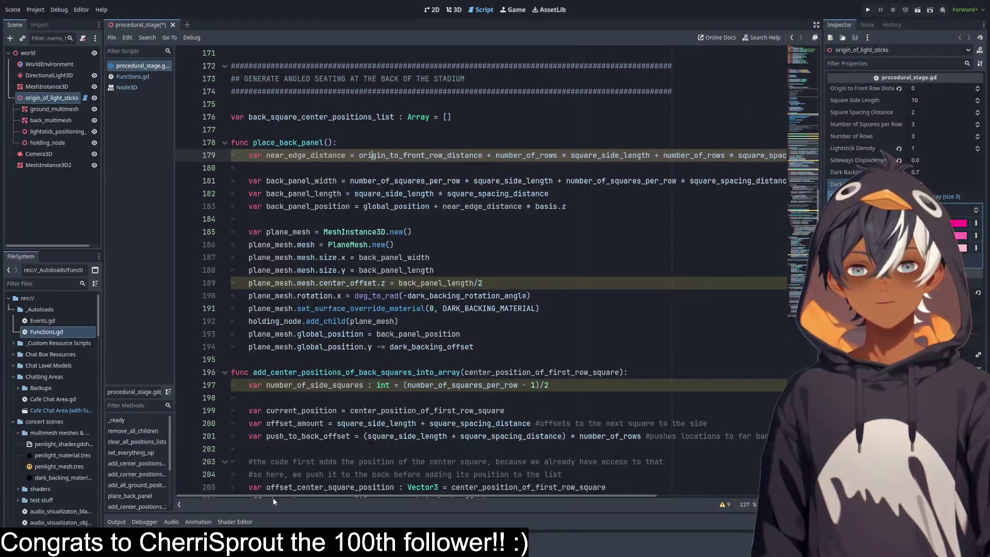
double_click(288, 155)
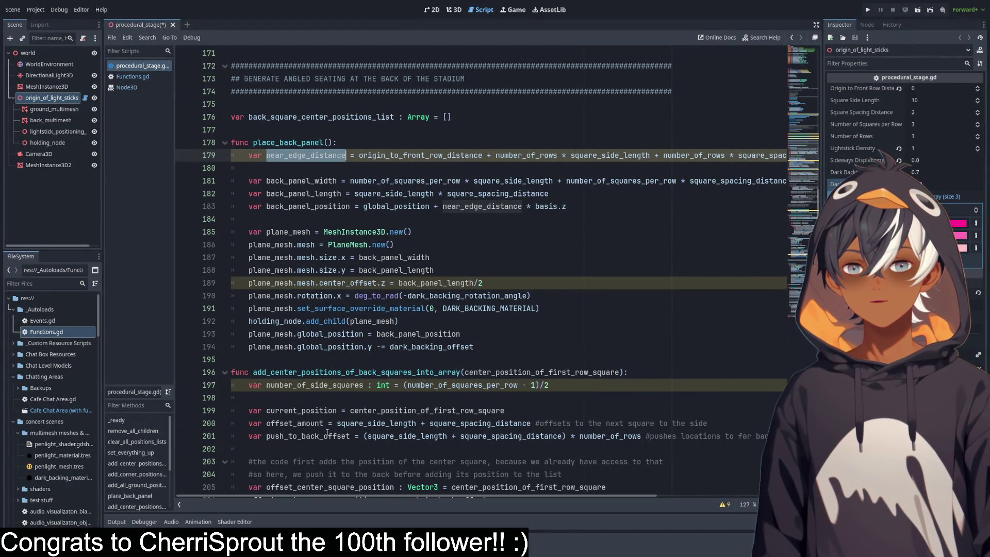
mouse_move(283, 498)
mouse_down()
mouse_move(362, 499)
mouse_move(273, 496)
mouse_move(230, 470)
mouse_up()
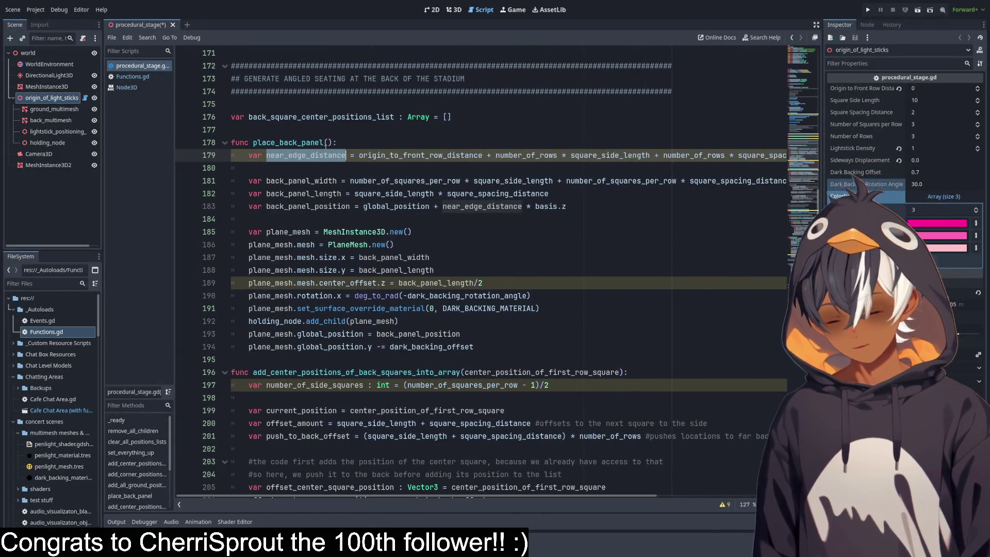
key(ctrl+f)
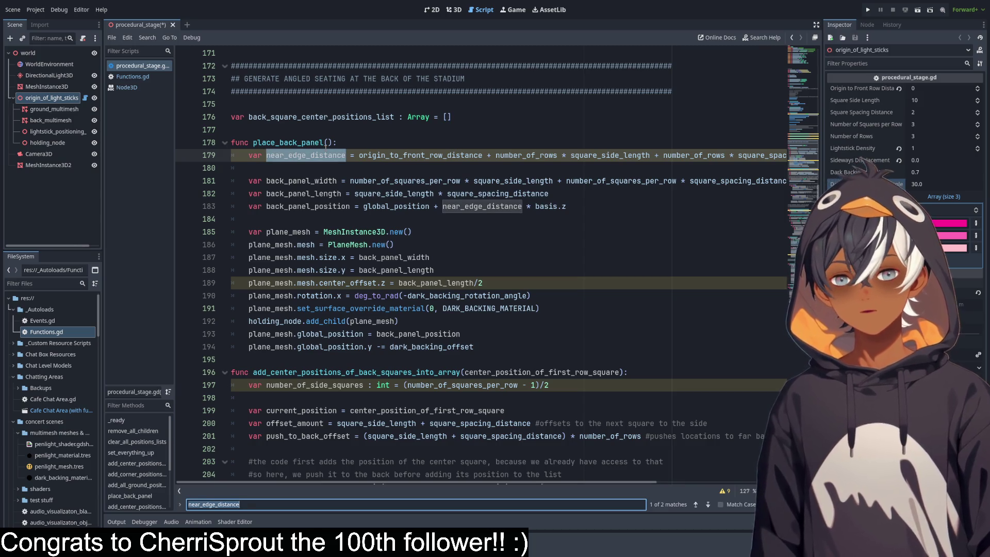
click(180, 506)
click(300, 157)
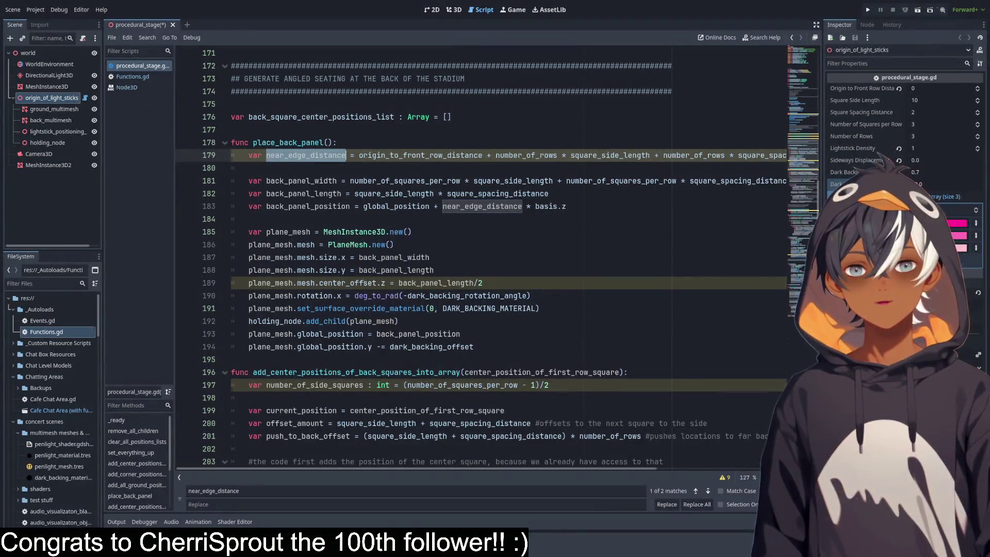
Replace all near_edge_distance occurrences with origin_to_back_panel_distance.
scroll(624, 390, down, 4)
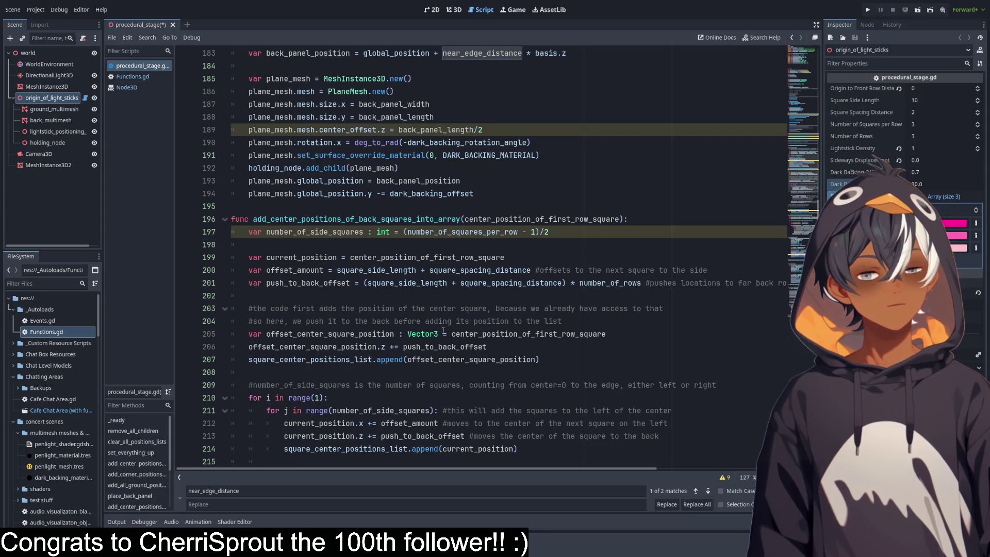
scroll(402, 413, up, 3)
click(217, 505)
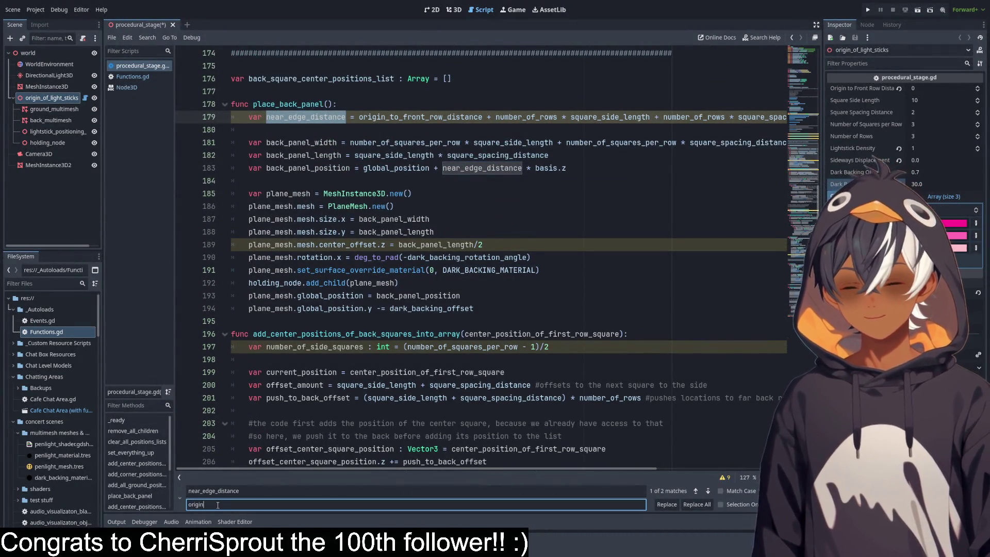
text(_to_back)
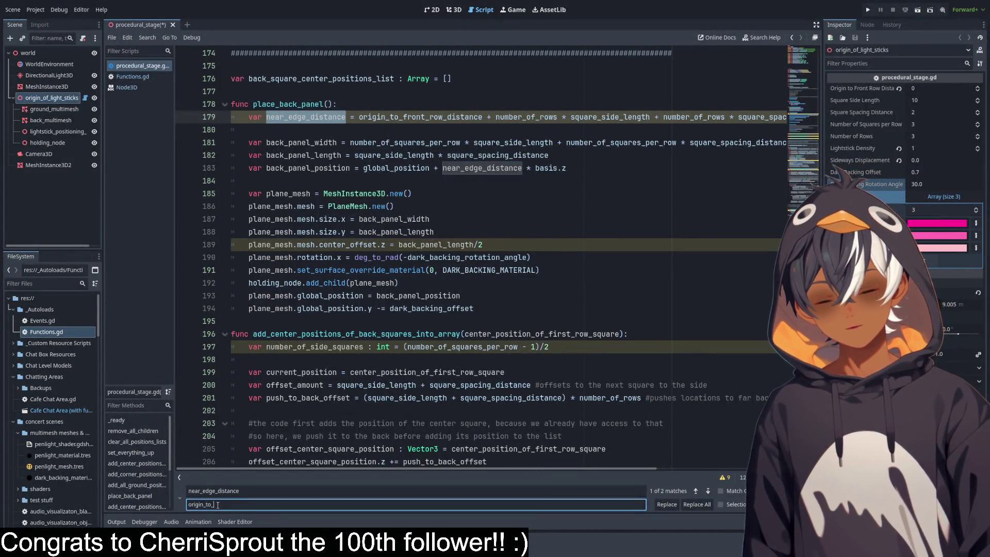
text(_)
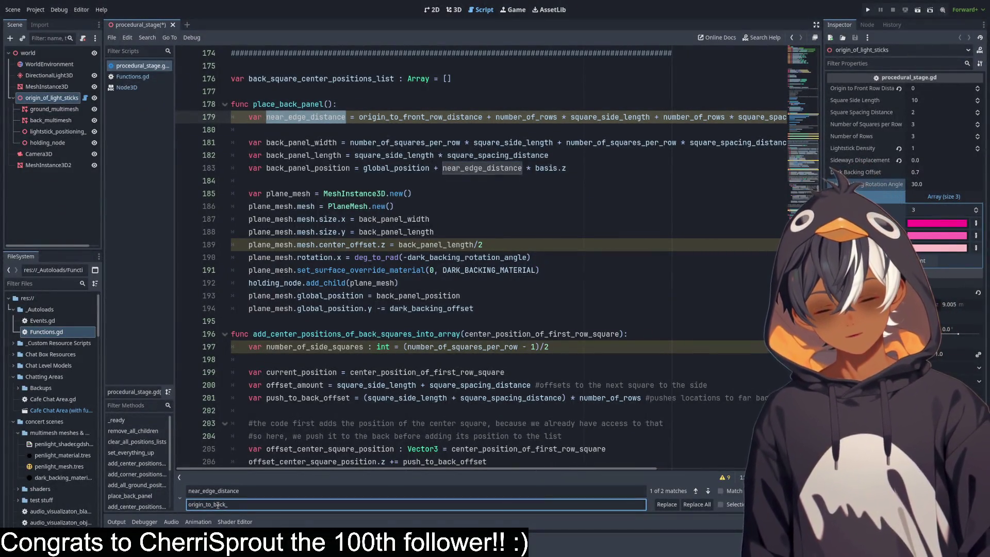
text(panel)
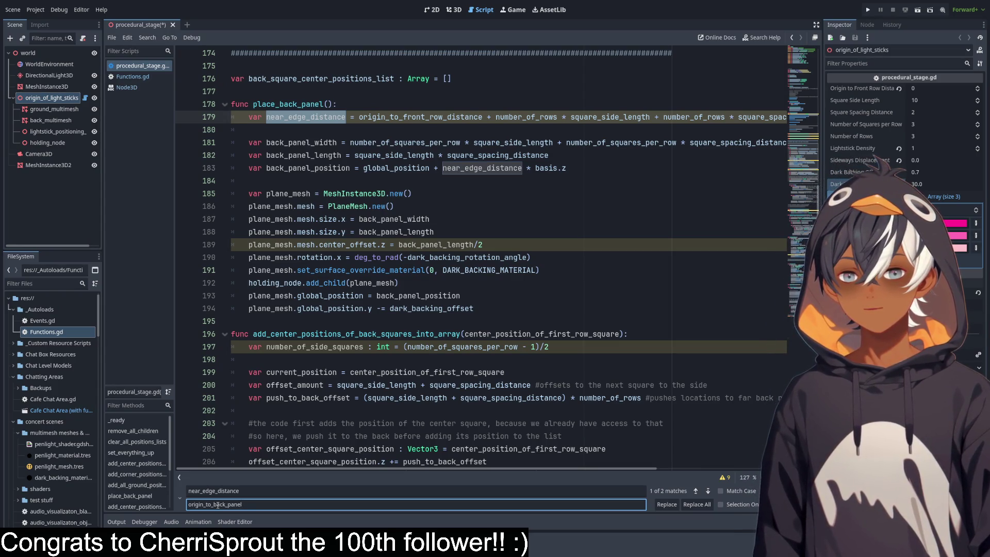
text(_distance)
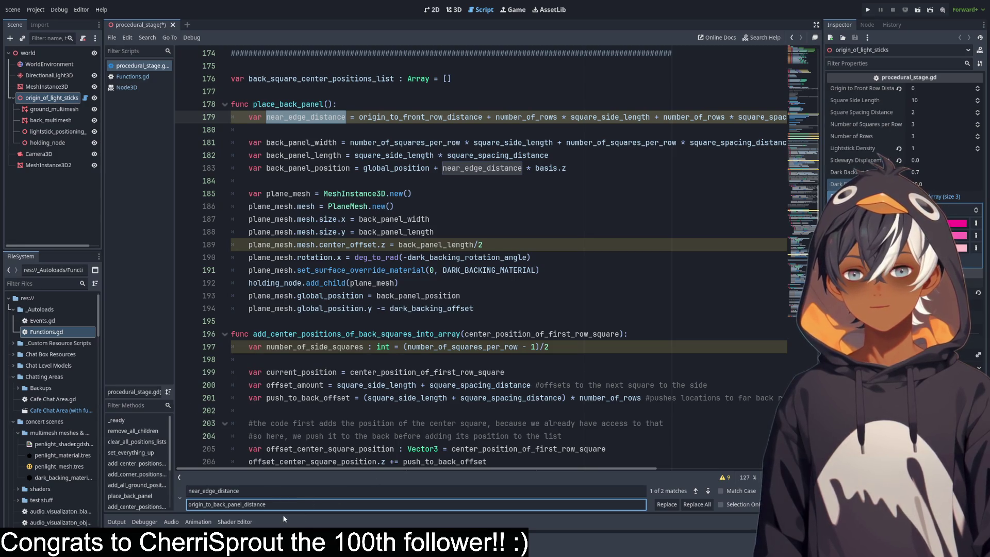
click(697, 505)
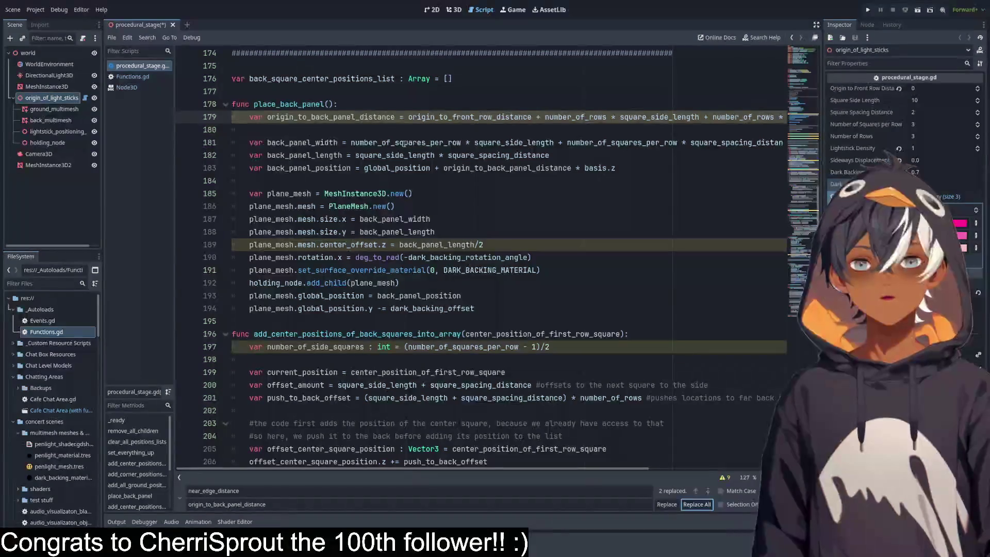
click(472, 210)
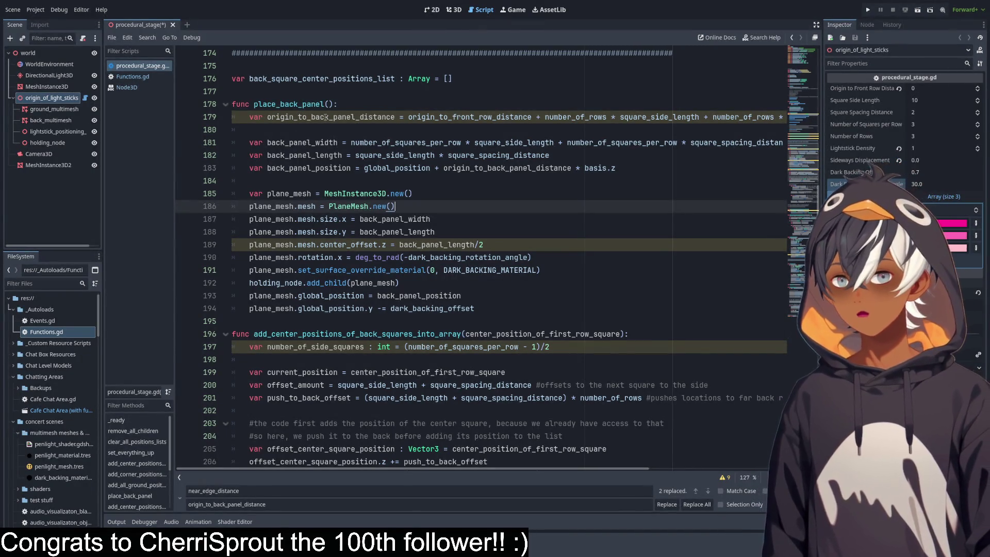
scroll(336, 124, up, 1)
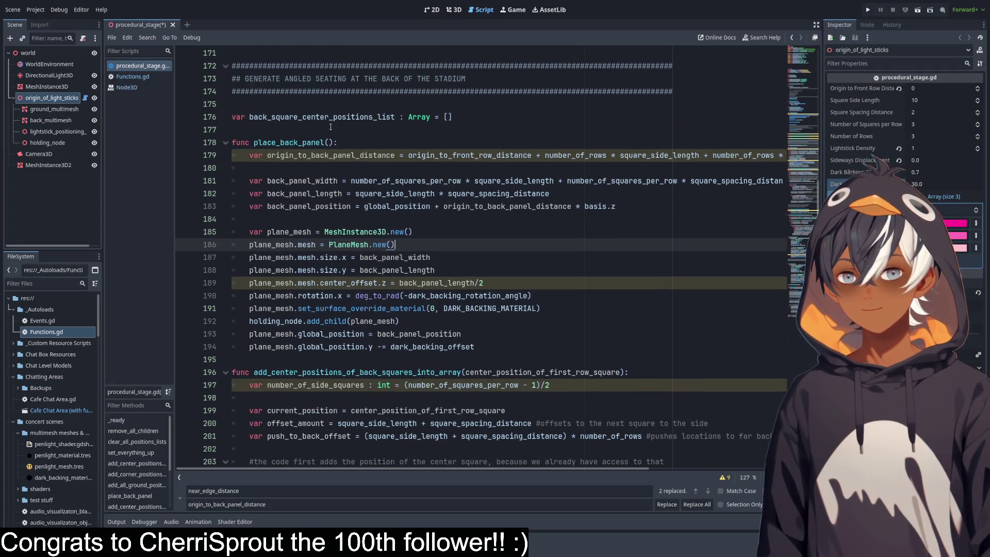
click(286, 121)
click(370, 135)
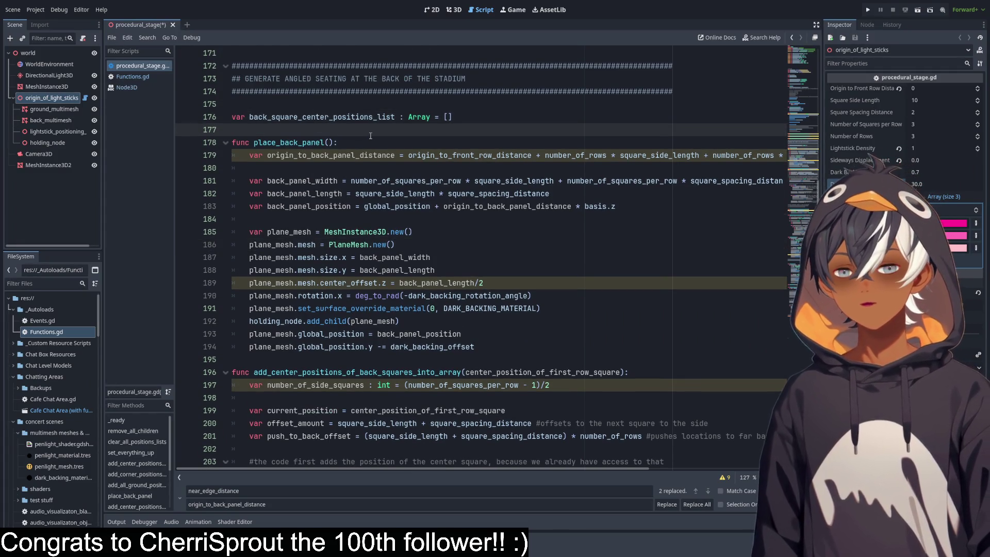
Add 'var origin_to_back_panel_distance' on new line 177 and drop 'var' from line 180.
key(Return)
double_click(319, 168)
drag(250, 168, 358, 168)
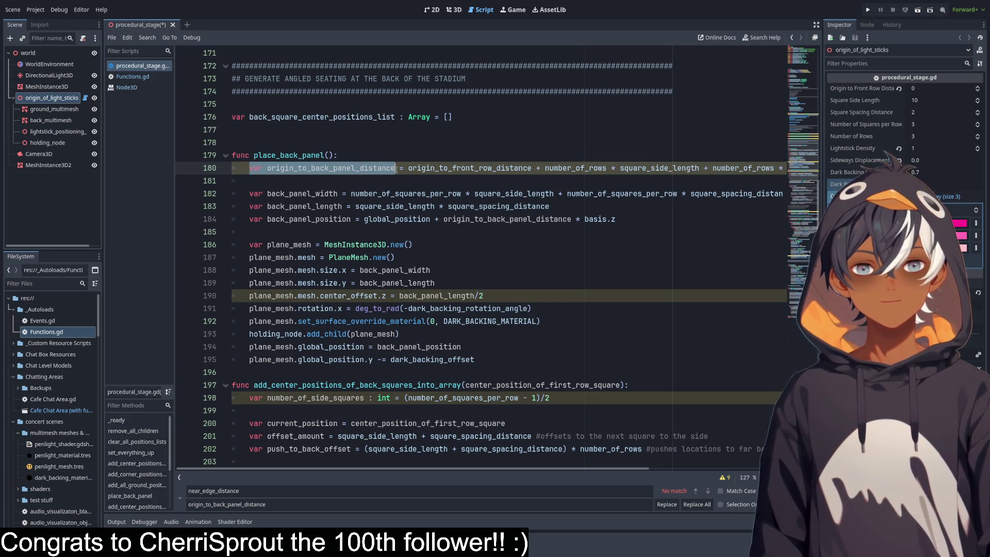
click(276, 128)
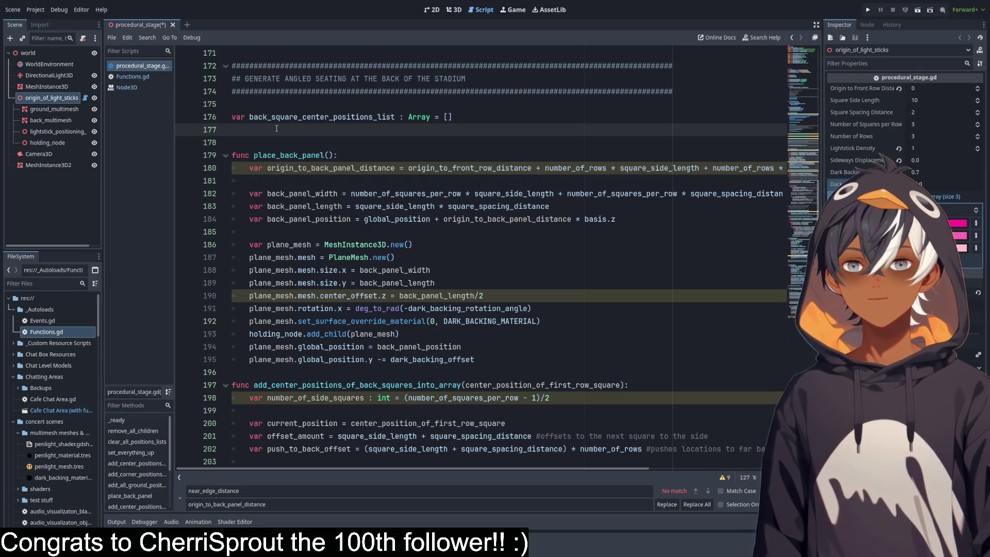
double_click(251, 168)
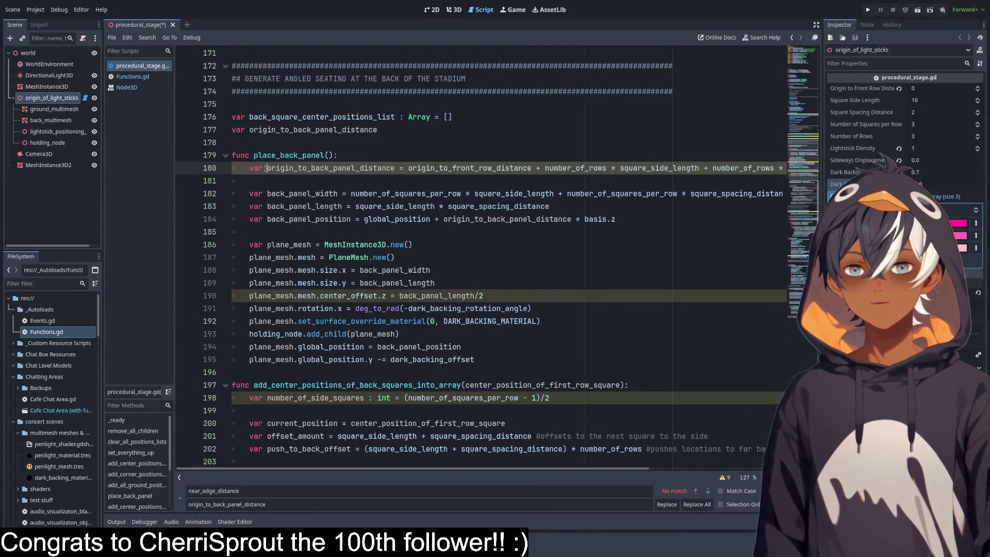
key(BackSpace)
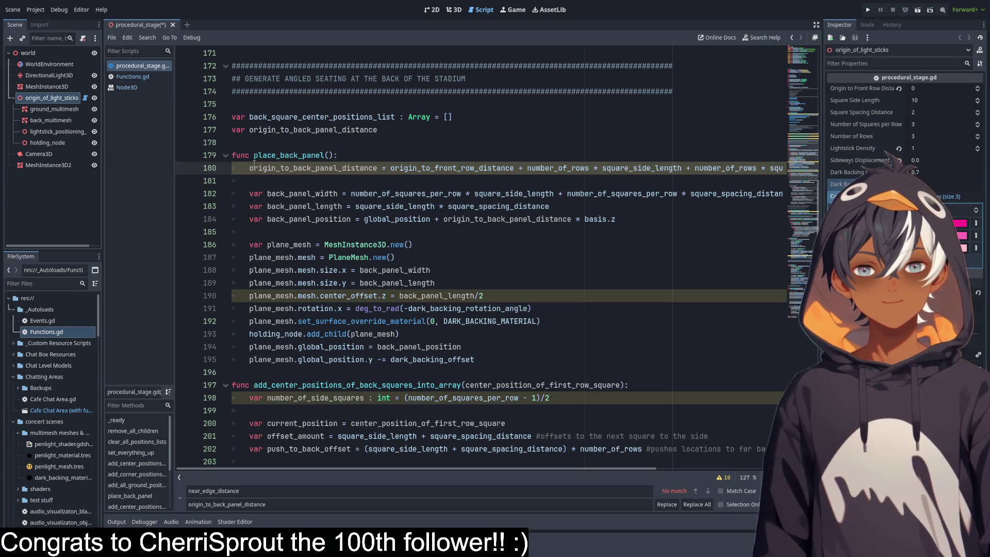
click(541, 119)
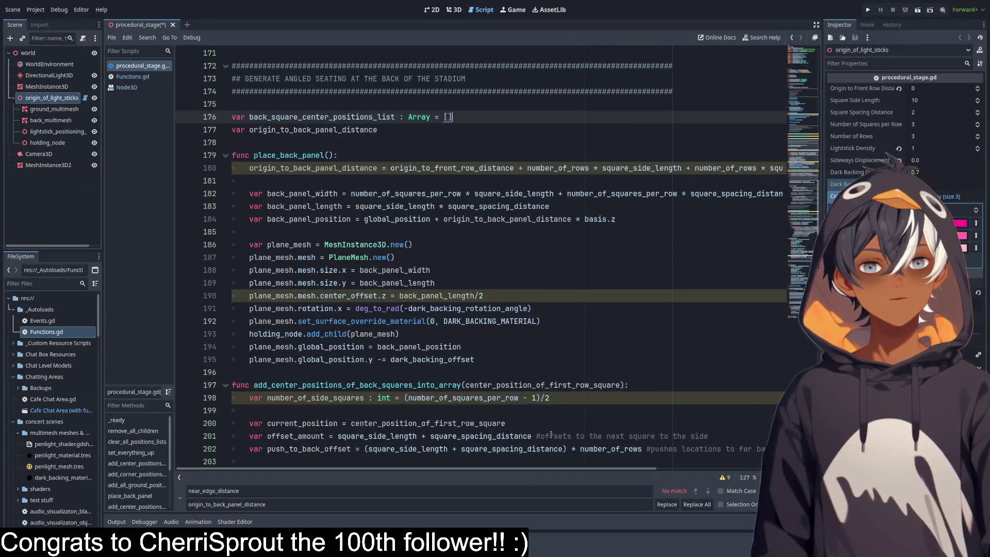
mouse_move(361, 472)
mouse_down()
mouse_move(564, 472)
mouse_move(303, 460)
mouse_up()
click(349, 185)
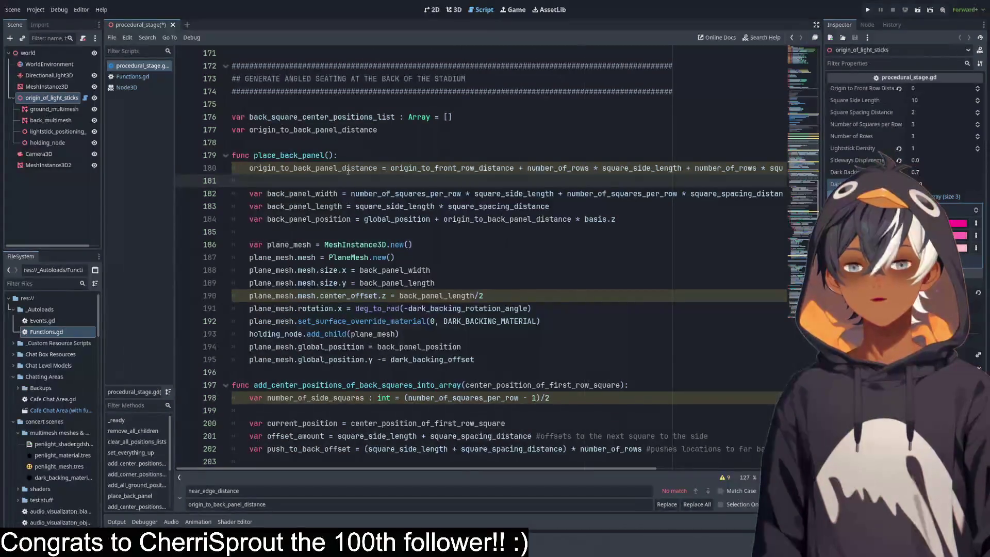
click(450, 10)
Orbit between low side and top-down views of the lightstick stage and back panel.
scroll(384, 241, up, 3)
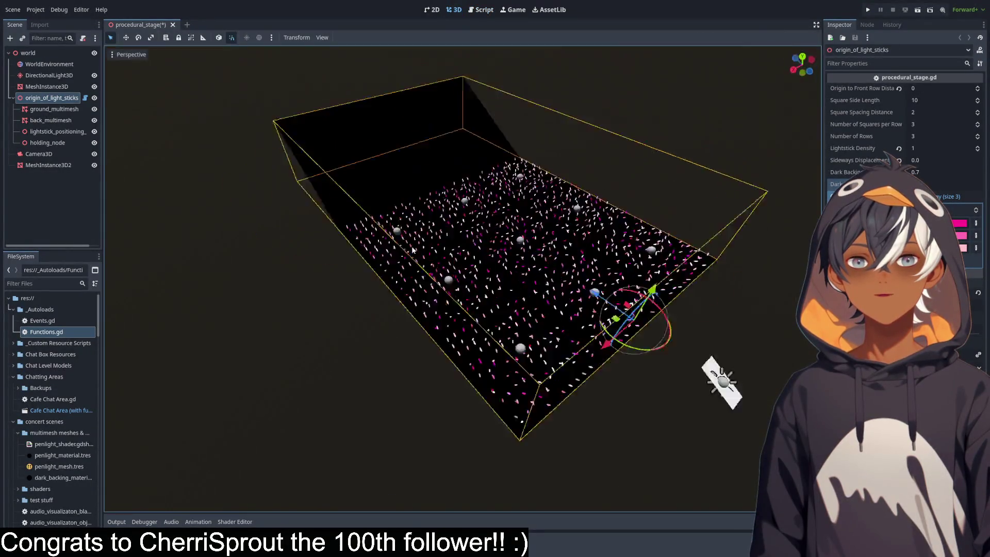
scroll(384, 241, up, 2)
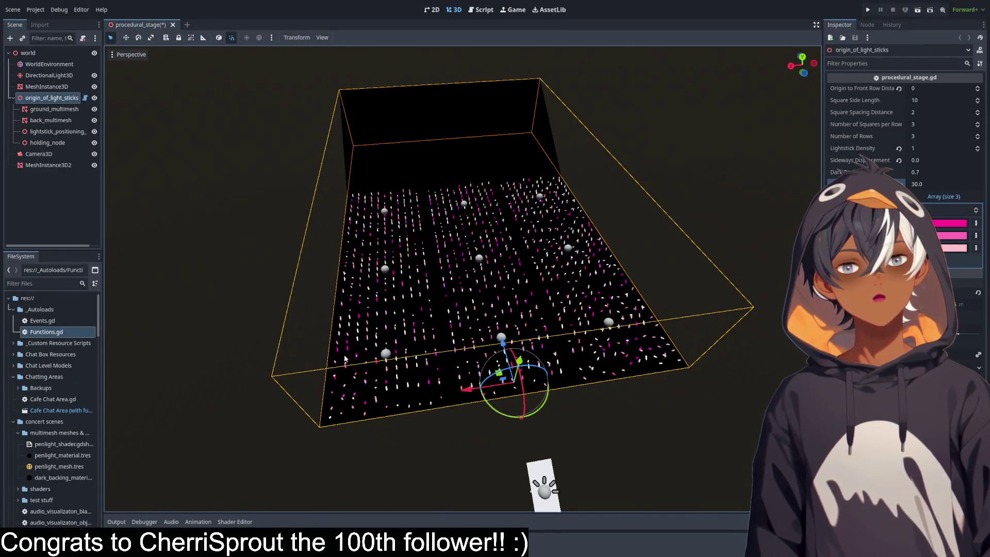
mouse_move(385, 329)
mouse_down()
mouse_move(432, 318)
mouse_move(482, 350)
mouse_up()
drag(431, 217, 574, 227)
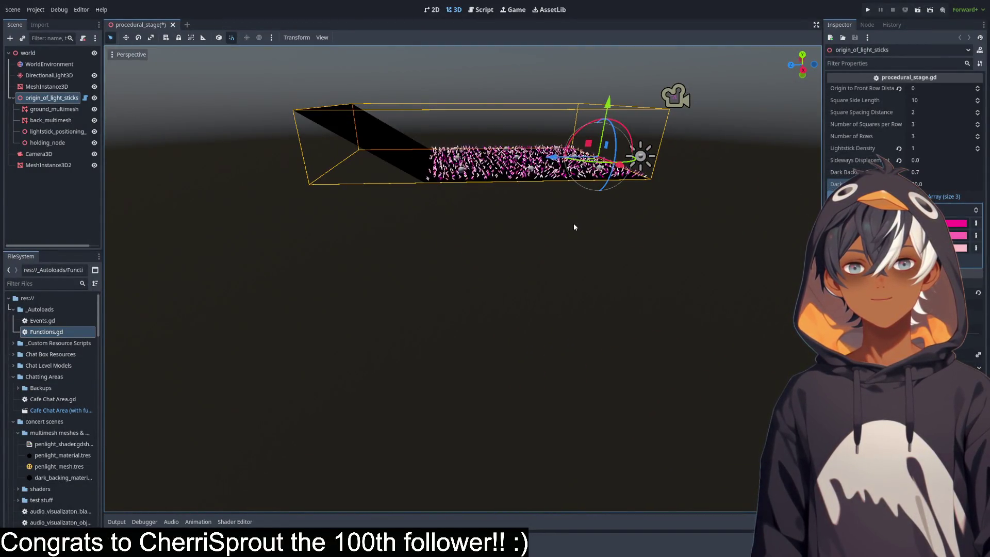
drag(573, 227, 473, 339)
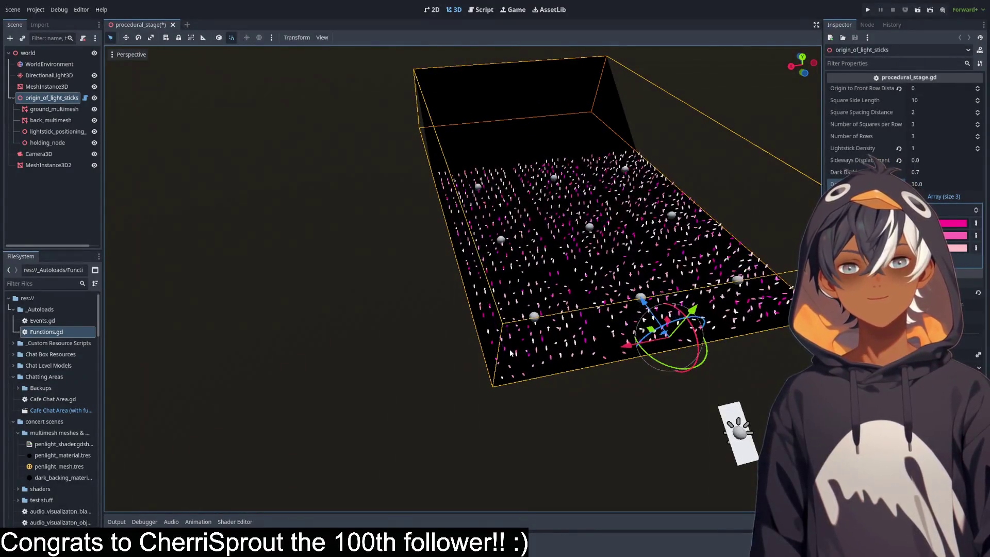
drag(450, 179, 645, 103)
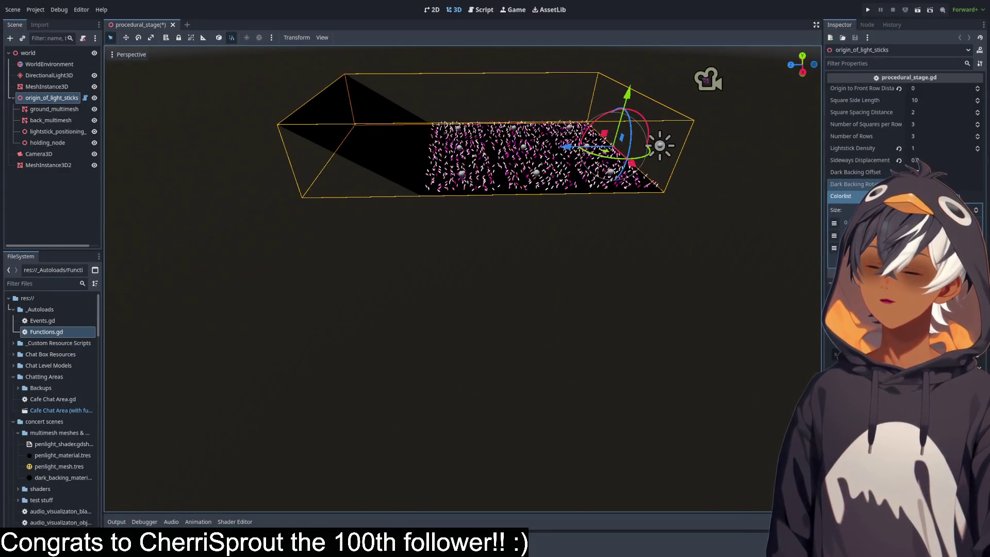
mouse_move(453, 170)
mouse_down()
mouse_move(470, 165)
mouse_move(416, 149)
mouse_move(422, 125)
mouse_move(392, 193)
mouse_up()
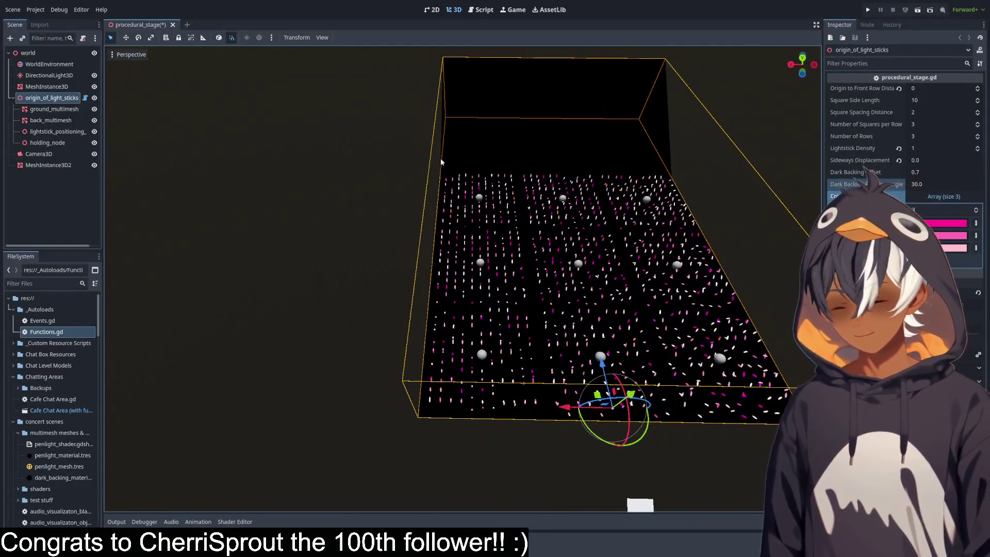
scroll(447, 149, up, 3)
mouse_move(447, 150)
mouse_down()
mouse_move(475, 150)
mouse_move(449, 175)
mouse_up()
scroll(442, 180, up, 2)
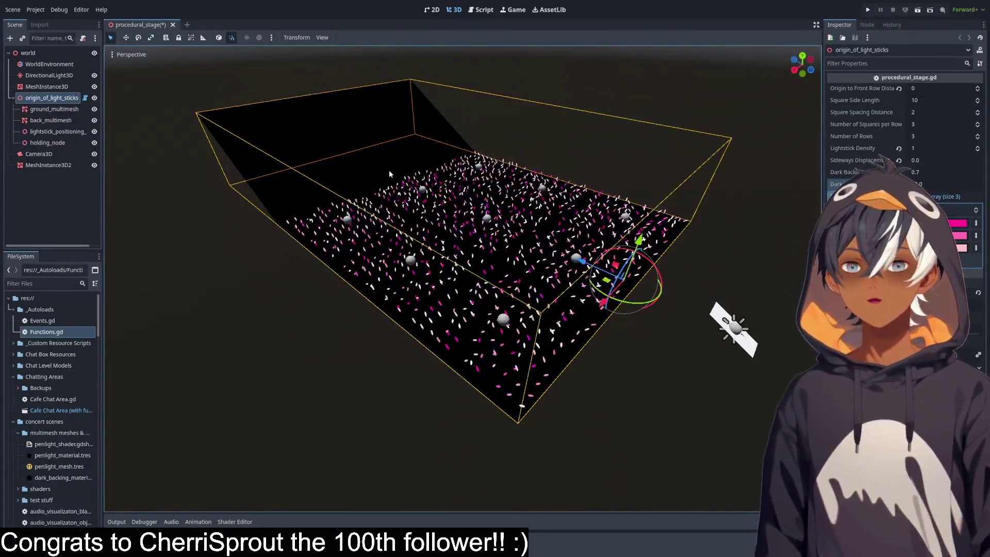
Deselect origin_of_light_sticks and orbit down to a near-horizon view of the lightstick field.
scroll(388, 169, up, 8)
scroll(370, 162, down, 10)
mouse_move(370, 161)
mouse_down()
mouse_move(410, 206)
mouse_move(638, 174)
mouse_move(550, 226)
mouse_up()
scroll(408, 269, up, 5)
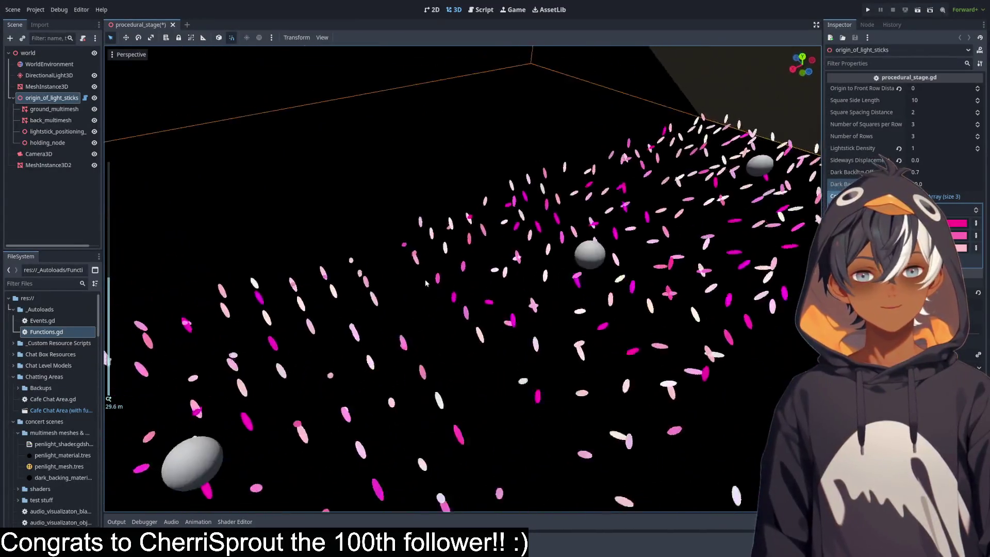
scroll(433, 265, down, 5)
scroll(456, 264, up, 6)
scroll(456, 264, down, 6)
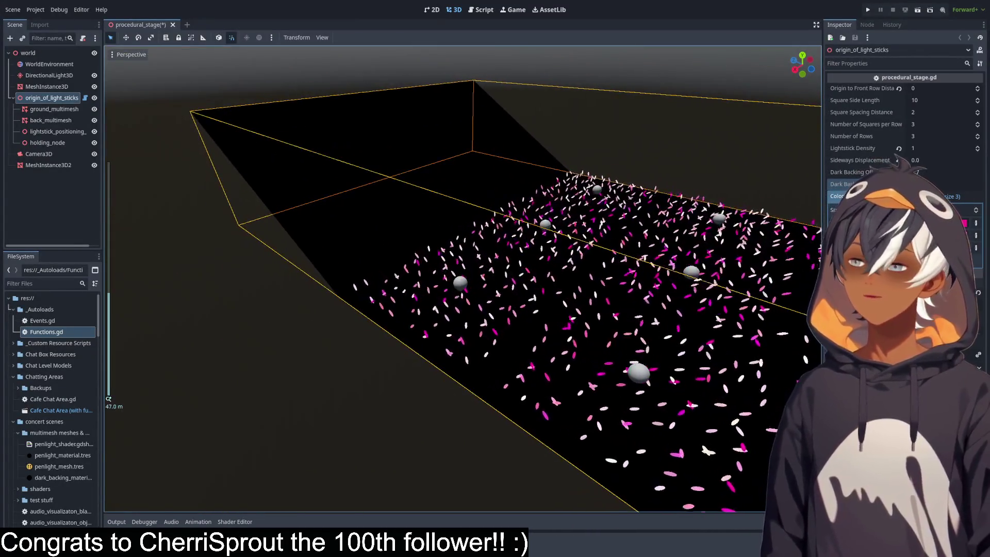
drag(568, 271, 408, 266)
scroll(408, 266, down, 6)
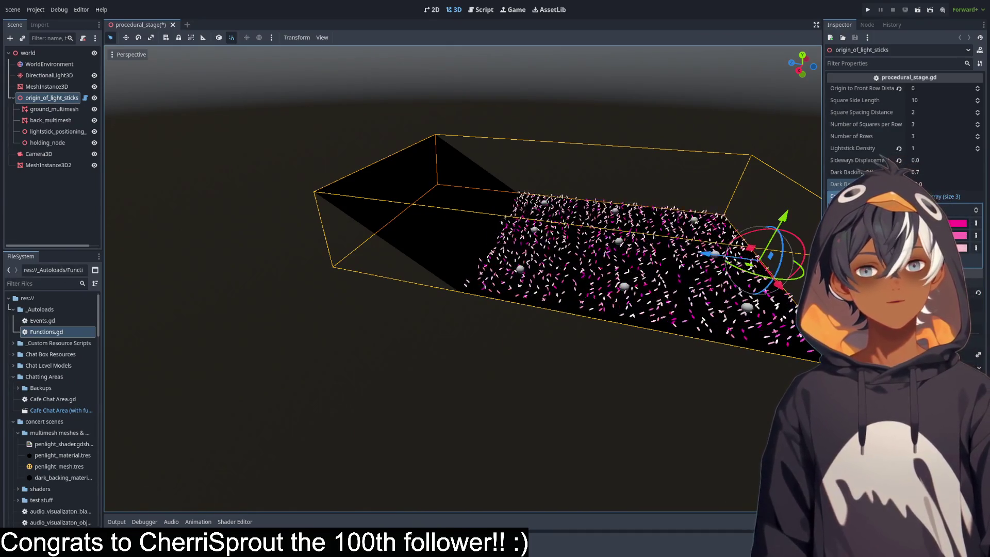
click(527, 256)
mouse_move(460, 283)
mouse_down()
mouse_move(435, 285)
mouse_move(449, 281)
mouse_up()
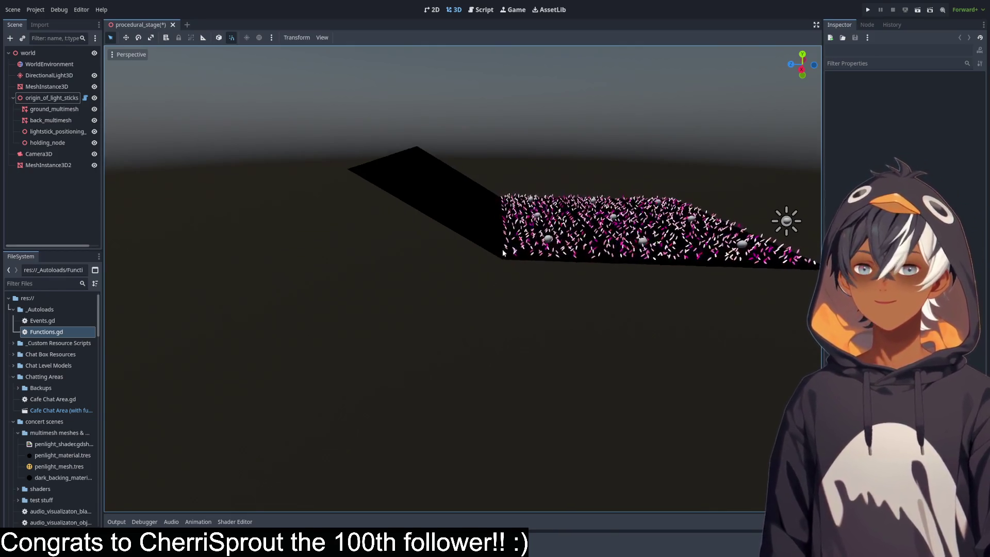
Raise origin_of_light_sticks' Dark Backing Offset to 0.7 and check the larger black backing.
drag(193, 225, 499, 239)
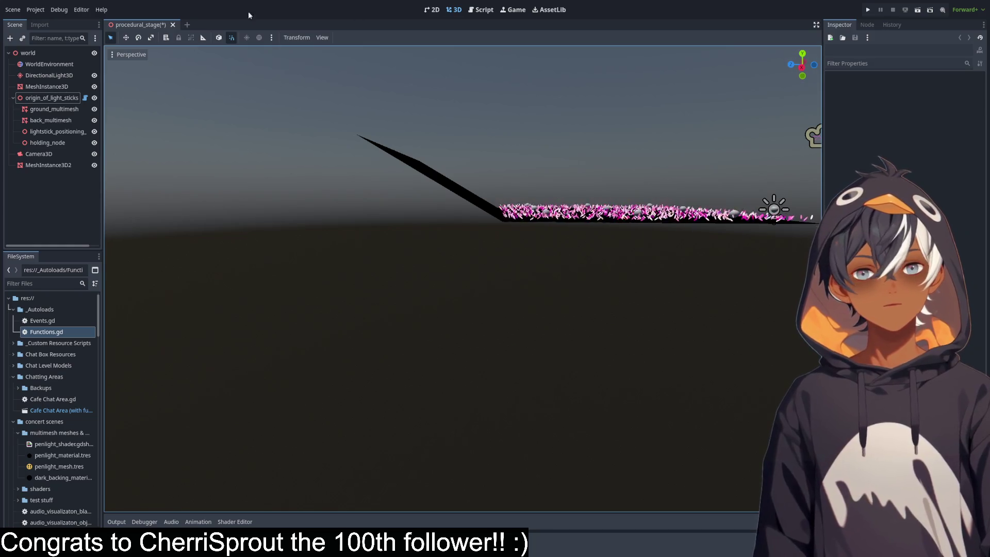
click(52, 97)
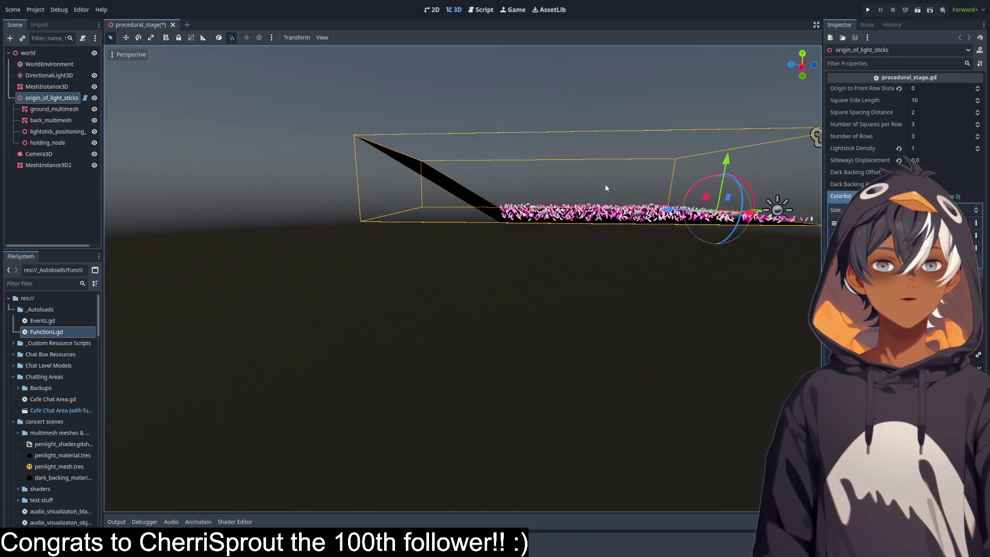
mouse_move(605, 190)
mouse_down()
mouse_move(601, 222)
mouse_move(594, 197)
mouse_move(577, 190)
mouse_up()
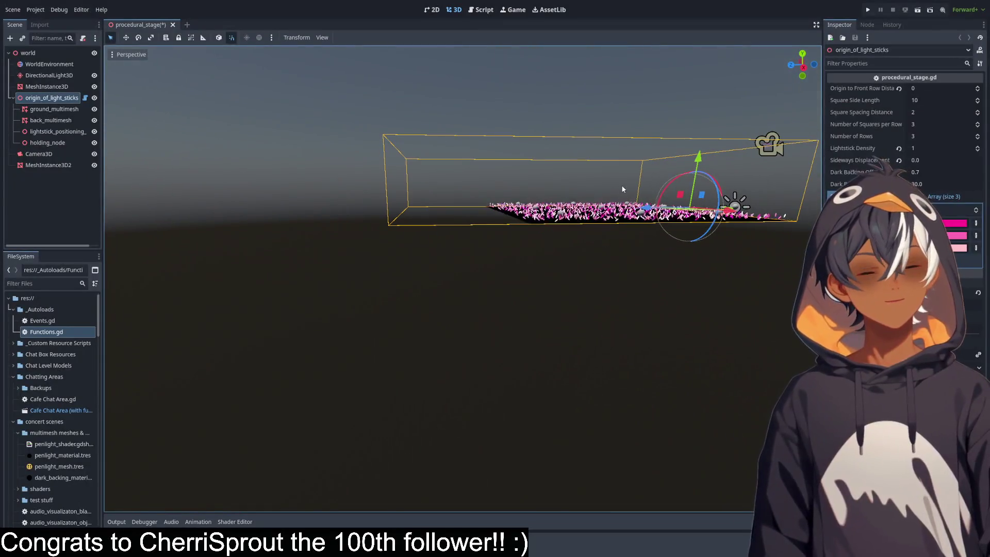
scroll(477, 162, up, 5)
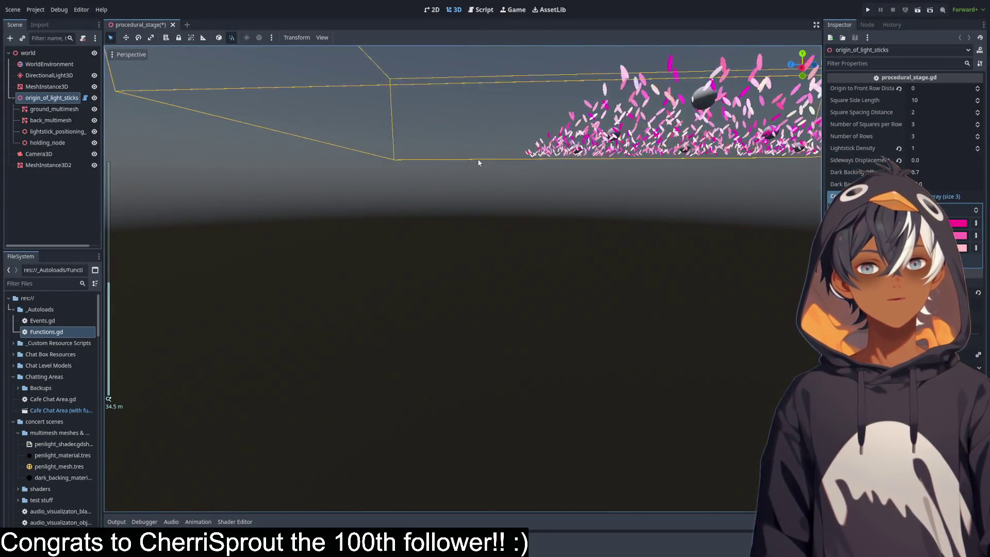
mouse_move(921, 171)
mouse_down()
mouse_move(956, 171)
mouse_move(913, 171)
mouse_up()
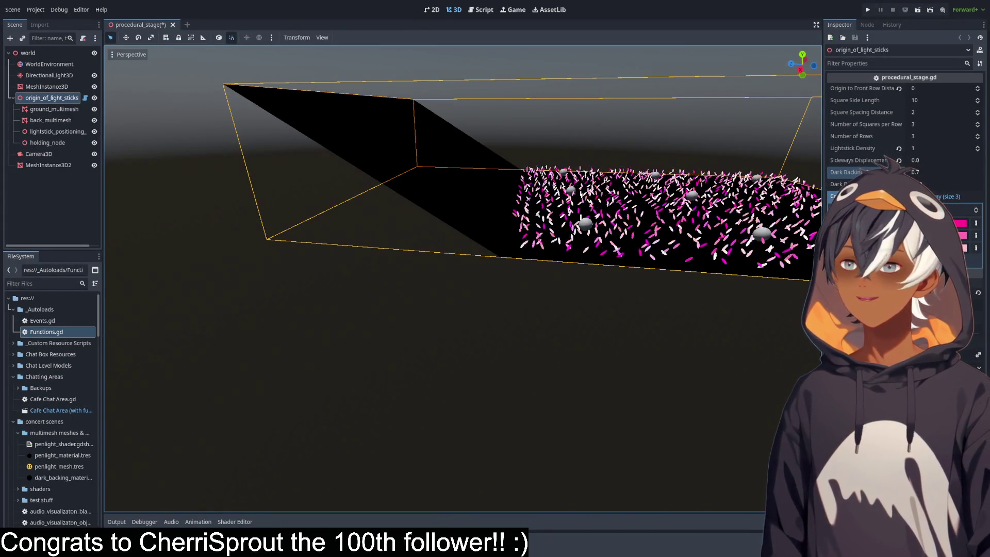
drag(464, 257, 506, 216)
scroll(505, 216, up, 2)
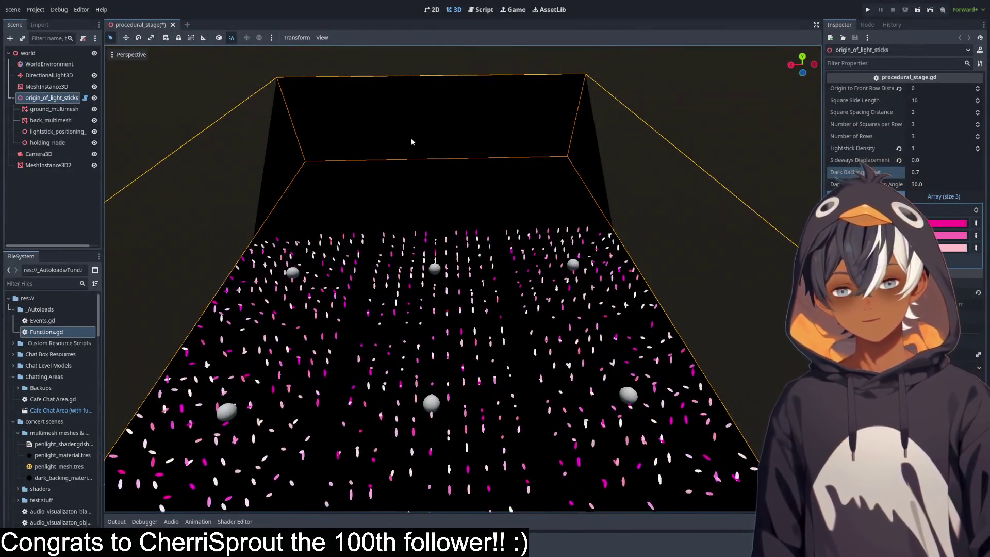
mouse_move(357, 201)
mouse_down()
mouse_move(561, 200)
mouse_move(493, 237)
mouse_up()
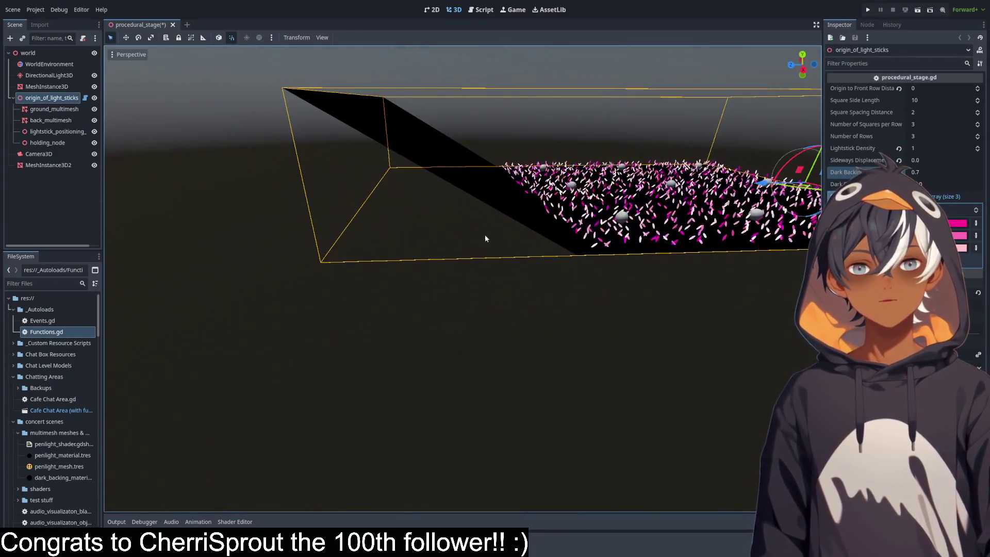
click(472, 11)
Fold the place_back_panel function and close the Find/Replace panel.
scroll(243, 249, down, 2)
scroll(243, 250, up, 1)
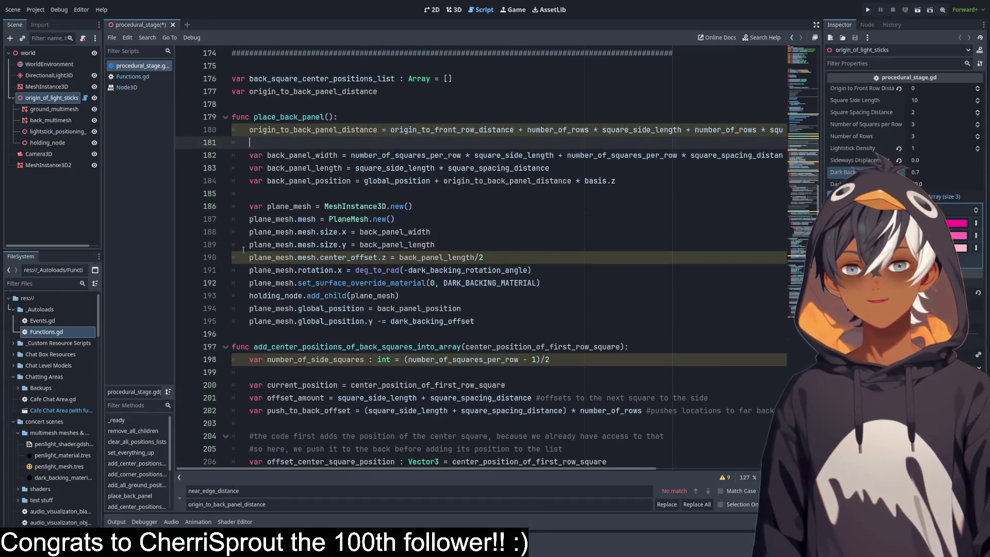
click(226, 118)
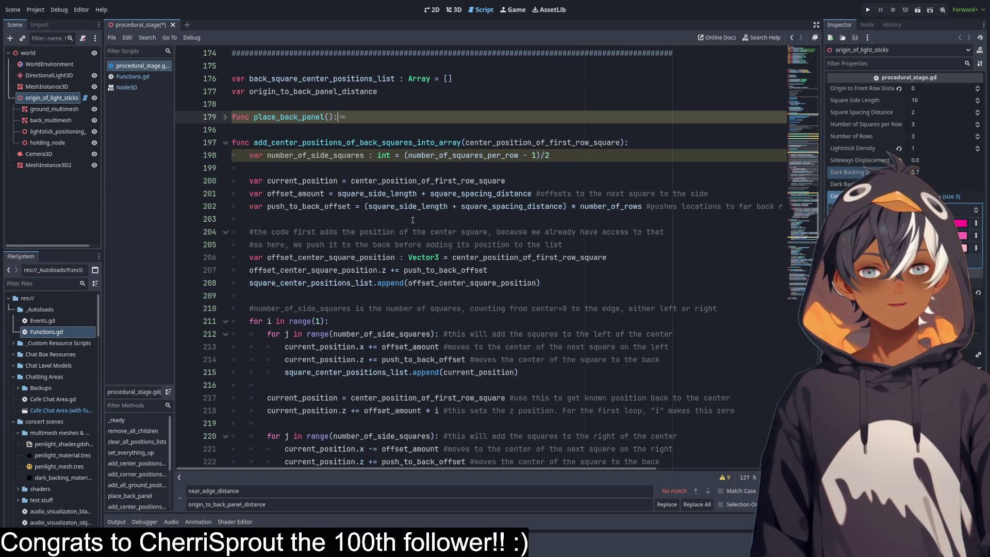
drag(267, 194, 669, 195)
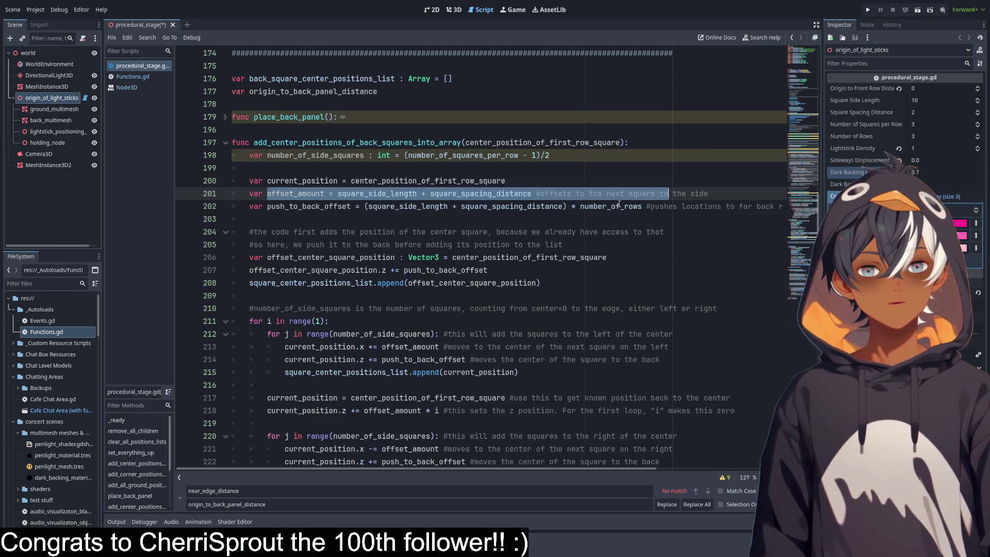
scroll(643, 200, down, 1)
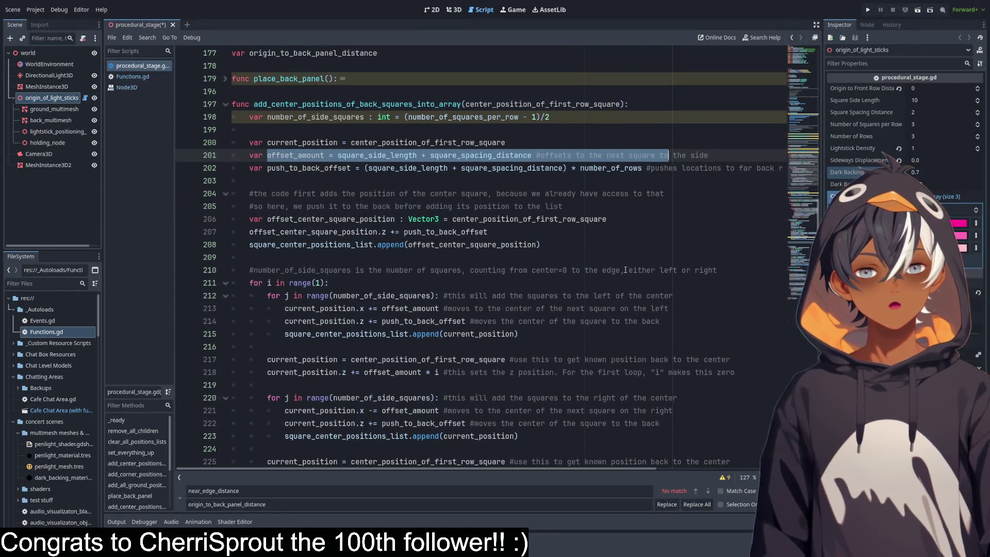
click(375, 127)
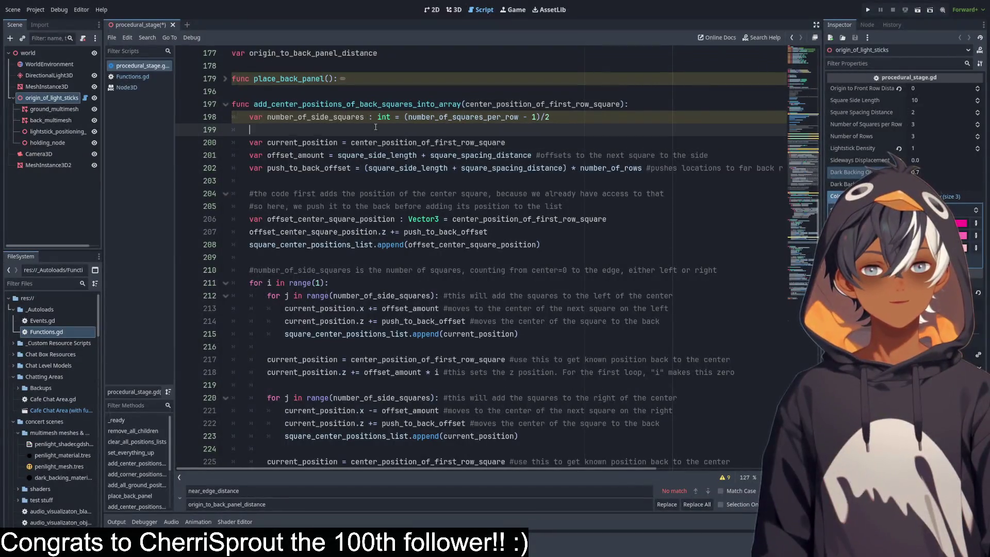
drag(265, 473, 571, 453)
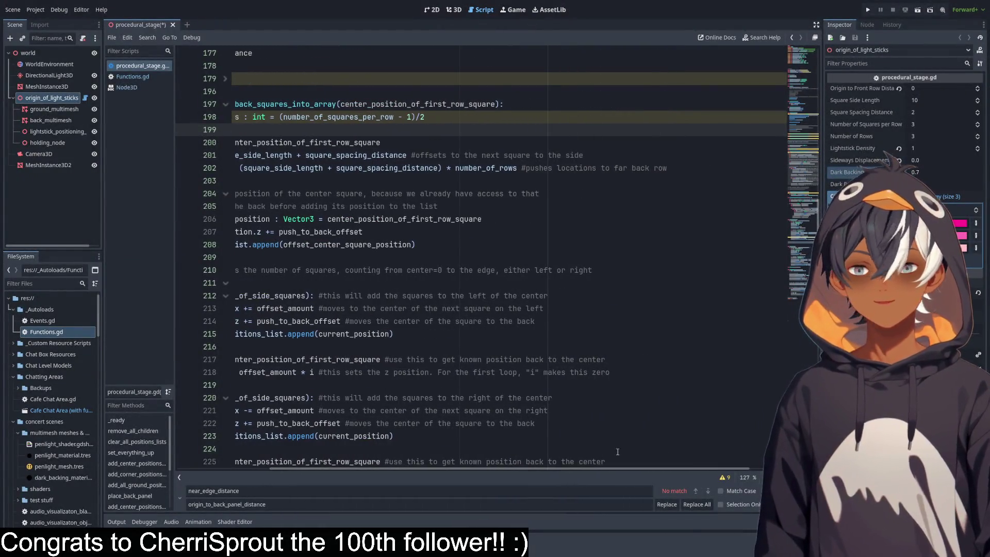
key(Escape)
Review the offset_amount declaration on line 201 and the surrounding back-square code.
drag(440, 501, 363, 501)
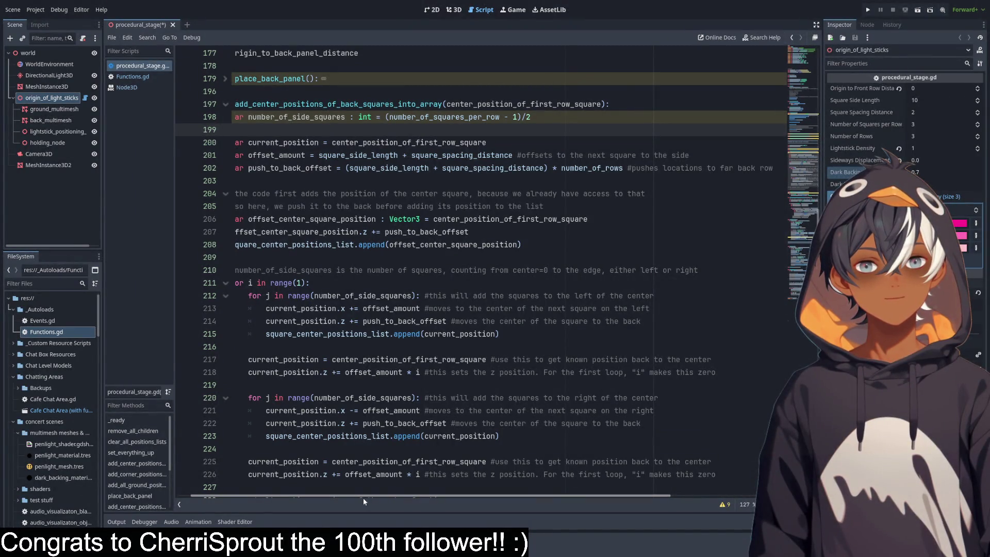
drag(363, 498, 276, 498)
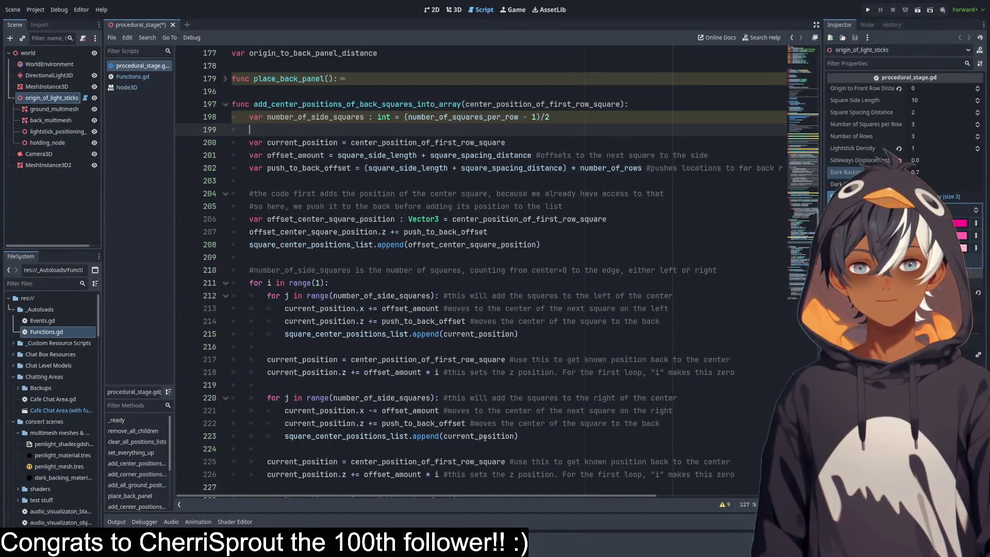
mouse_move(414, 498)
mouse_down()
mouse_move(480, 496)
mouse_move(409, 501)
mouse_up()
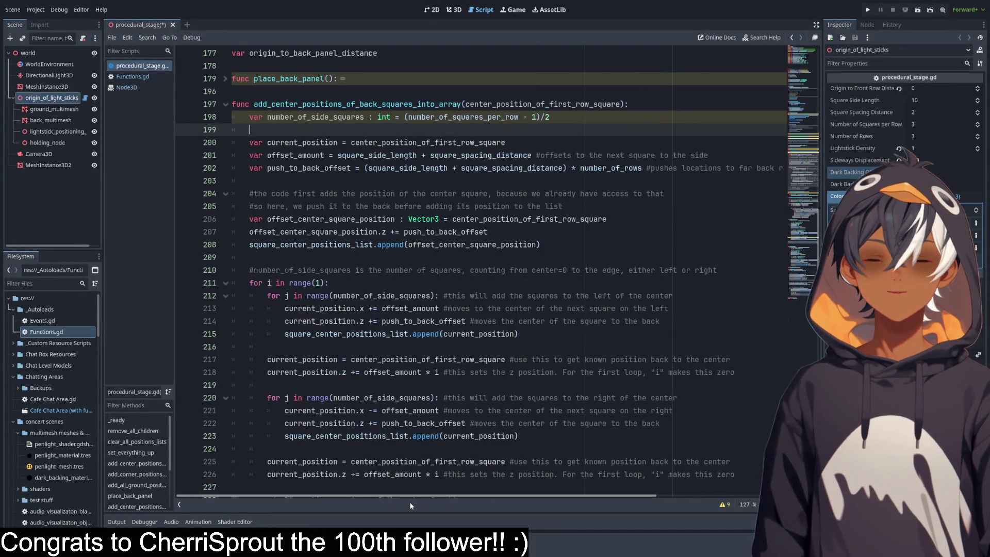
mouse_move(415, 507)
mouse_down()
mouse_move(528, 496)
mouse_move(399, 499)
mouse_move(494, 496)
mouse_up()
click(473, 155)
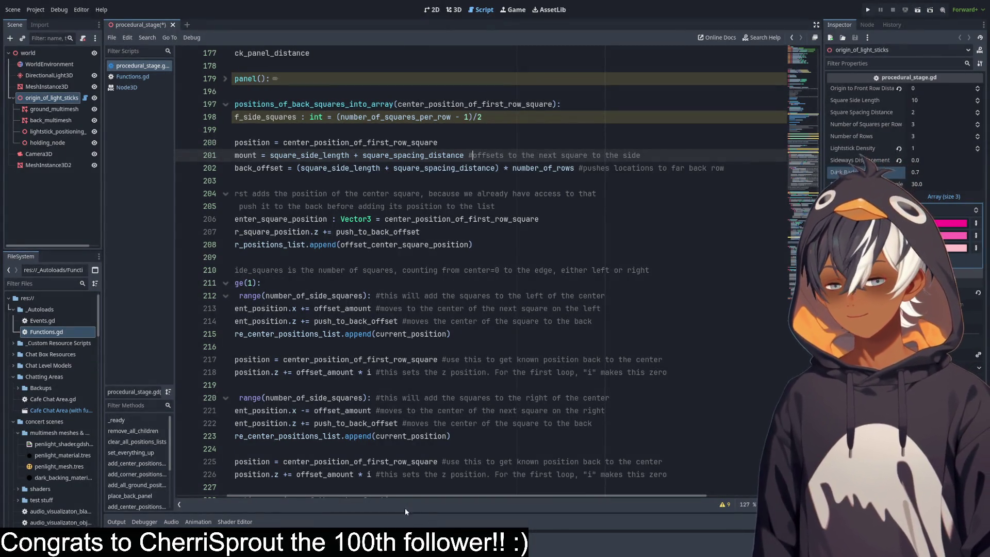
click(417, 492)
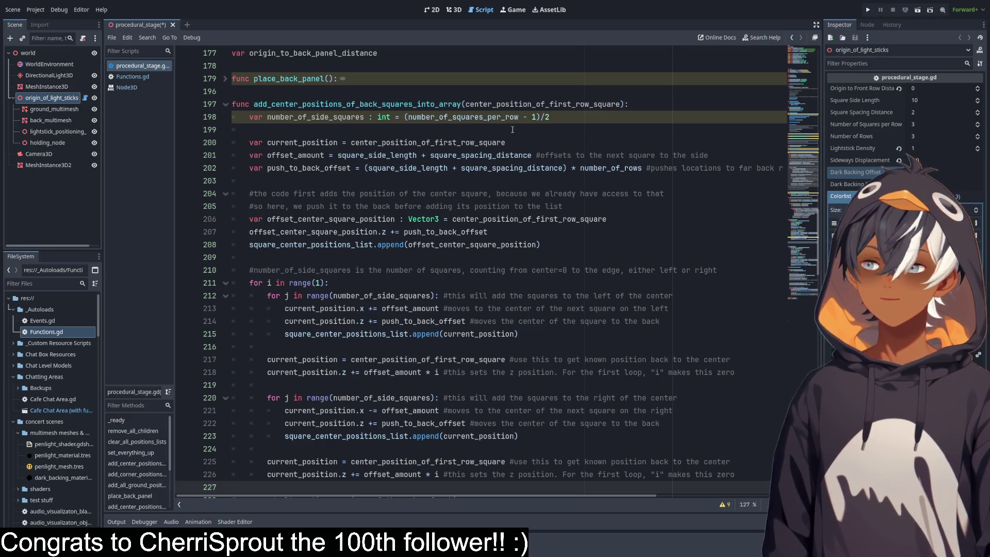
click(360, 155)
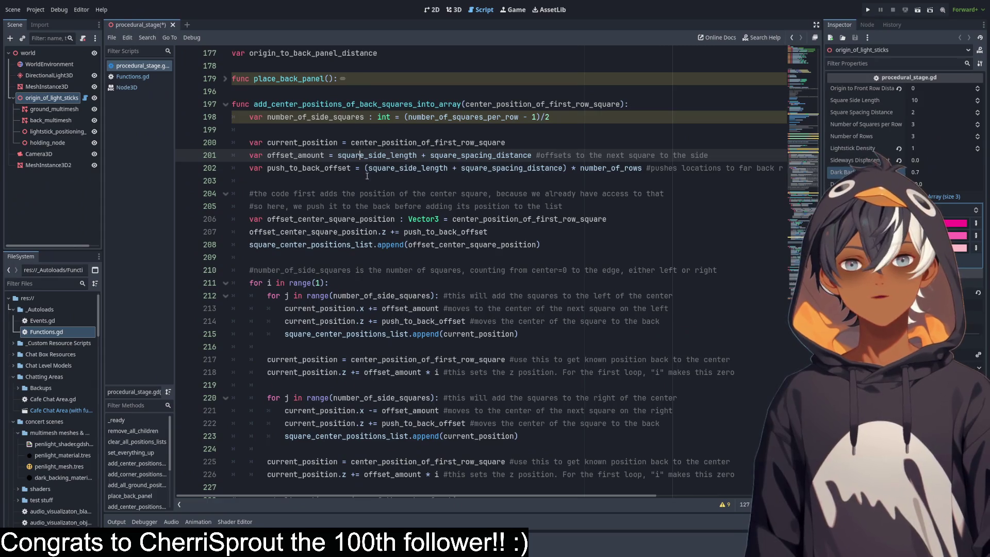
scroll(814, 150, up, 8)
scroll(813, 150, up, 1)
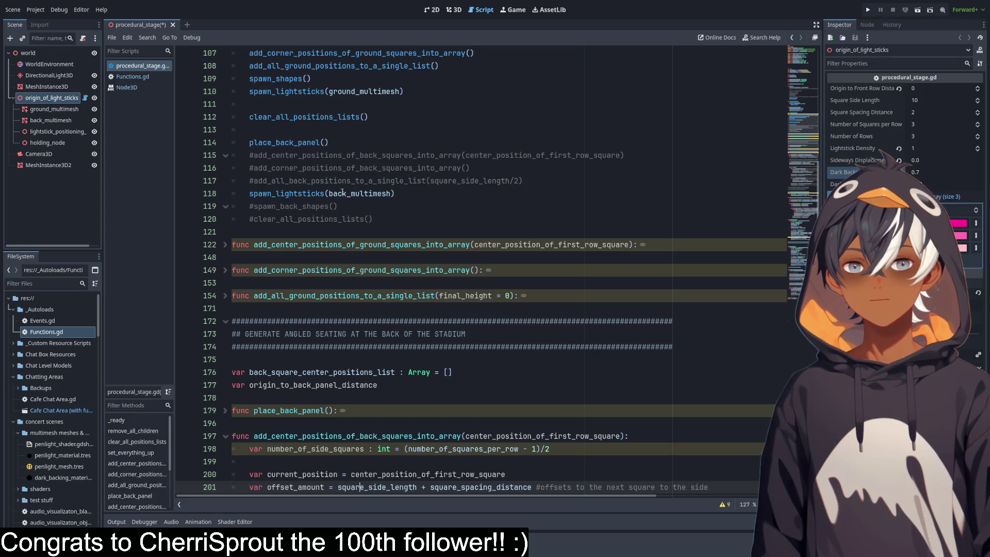
Look over the commented back-position calls and the spawn_lightsticks and spawn_shape functions.
click(320, 155)
click(290, 180)
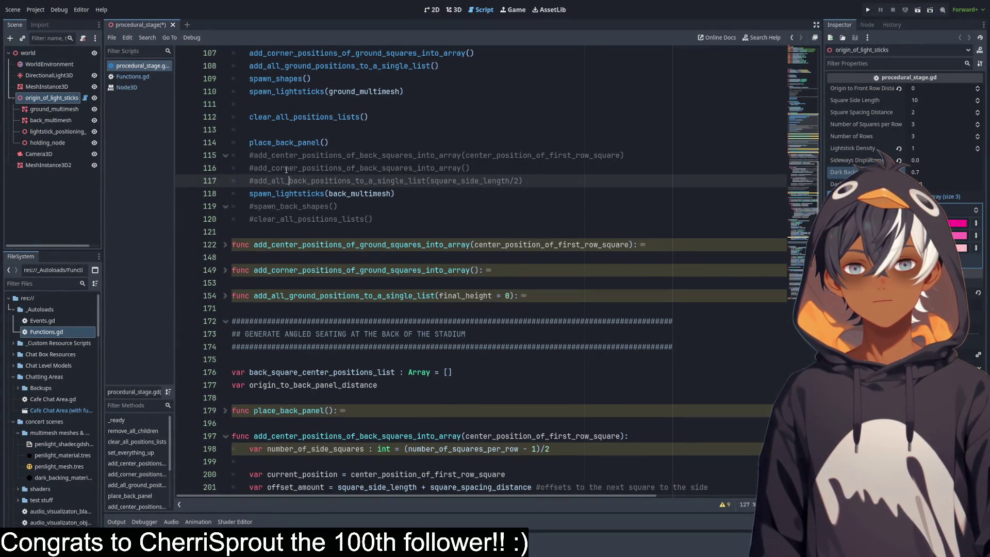
click(364, 207)
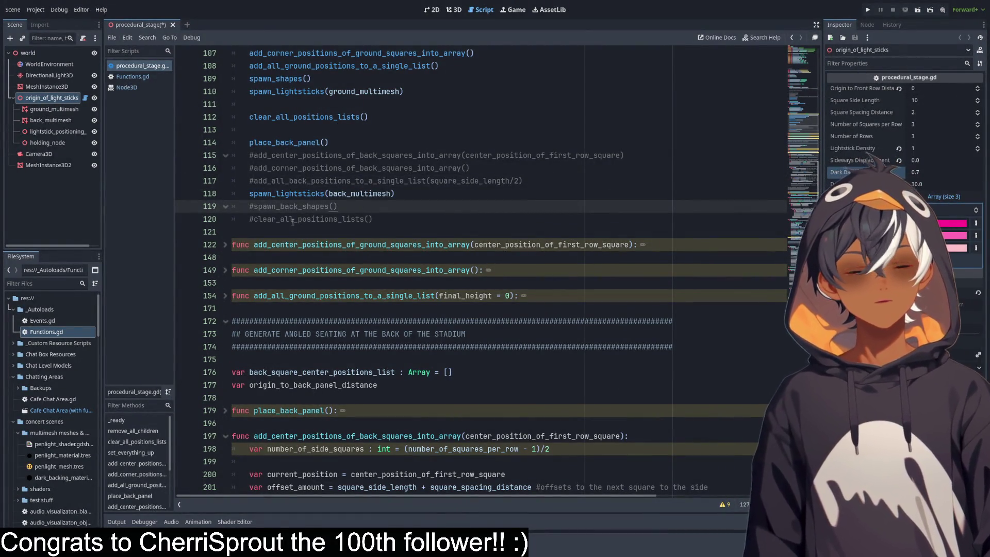
mouse_move(800, 132)
mouse_down()
mouse_move(774, 185)
mouse_move(775, 293)
mouse_up()
scroll(774, 278, up, 1)
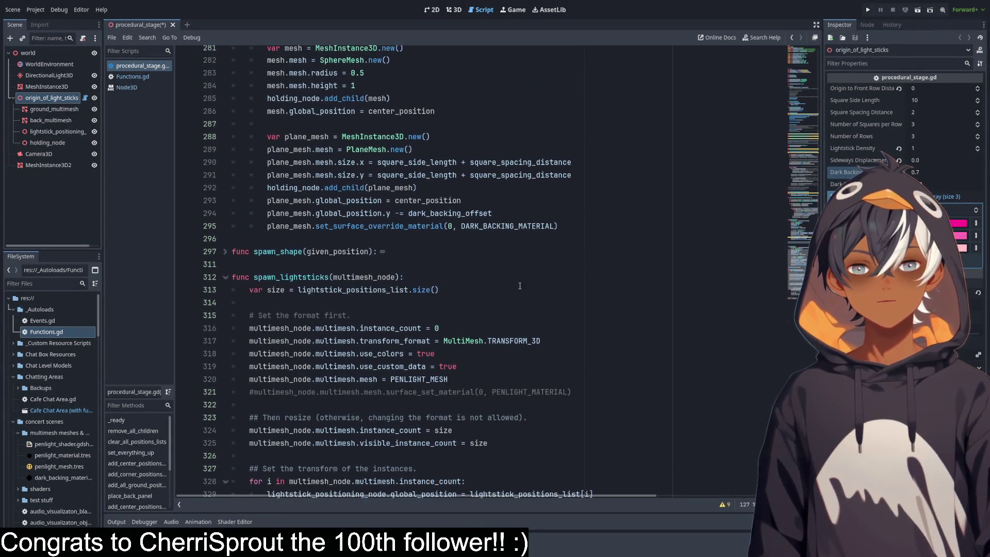
click(225, 252)
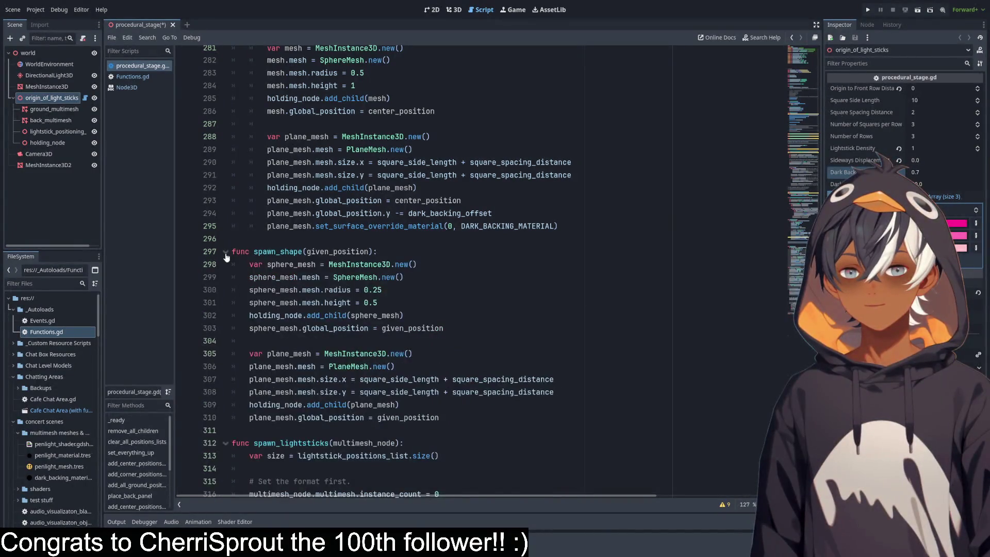
click(225, 253)
scroll(382, 225, up, 5)
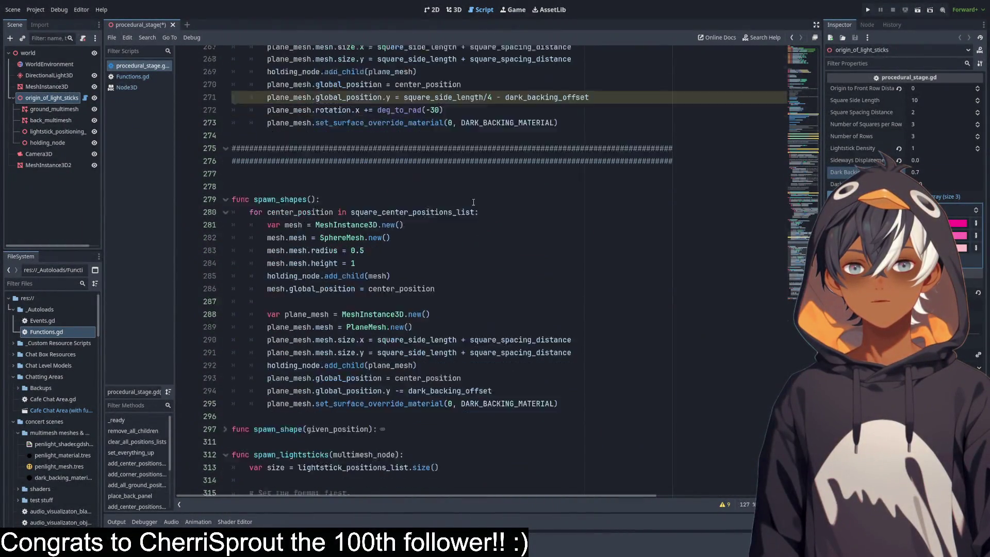
mouse_move(825, 310)
mouse_down()
mouse_move(793, 81)
mouse_move(788, 138)
mouse_up()
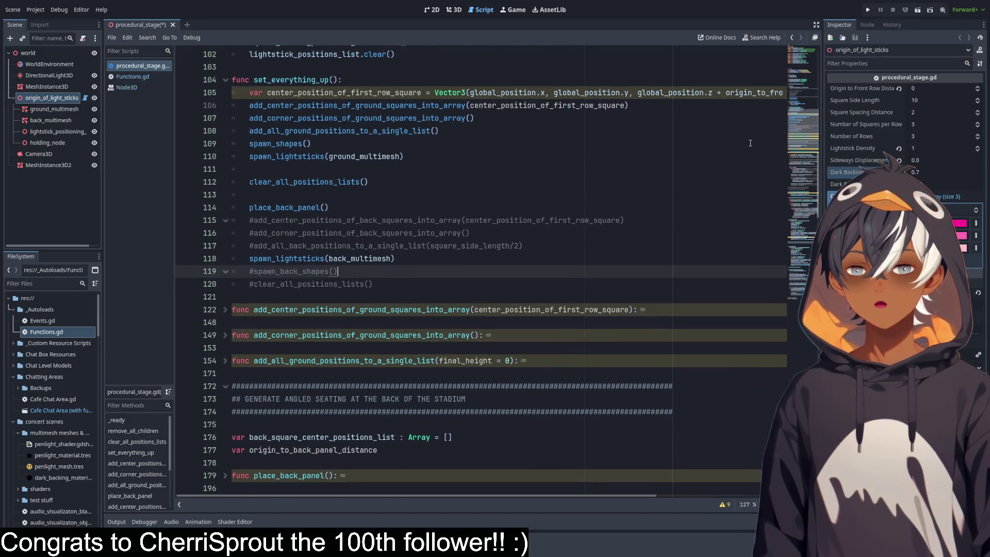
Jump from the spawn_back_shapes call on line 119 to its definition at line 256.
double_click(291, 271)
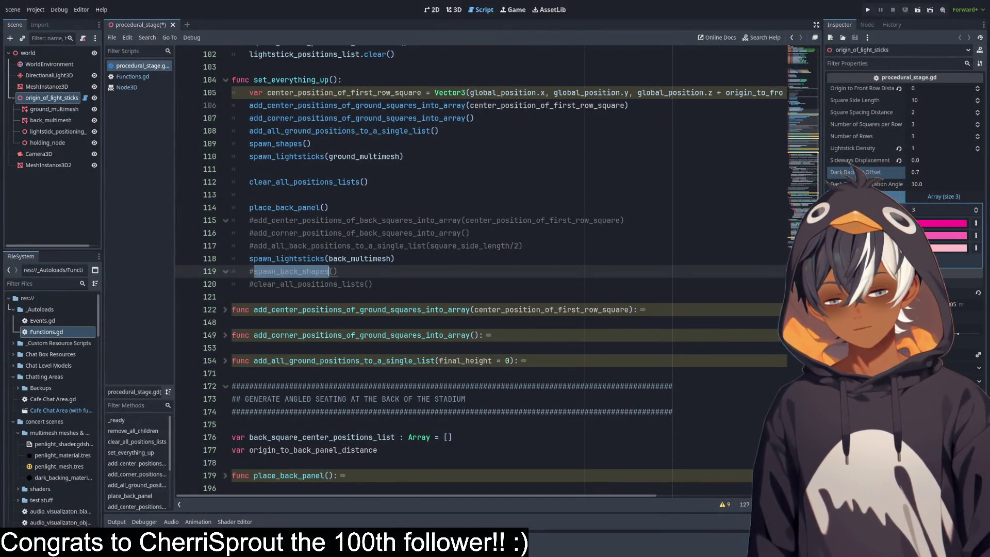
key(ctrl+f)
key(Return)
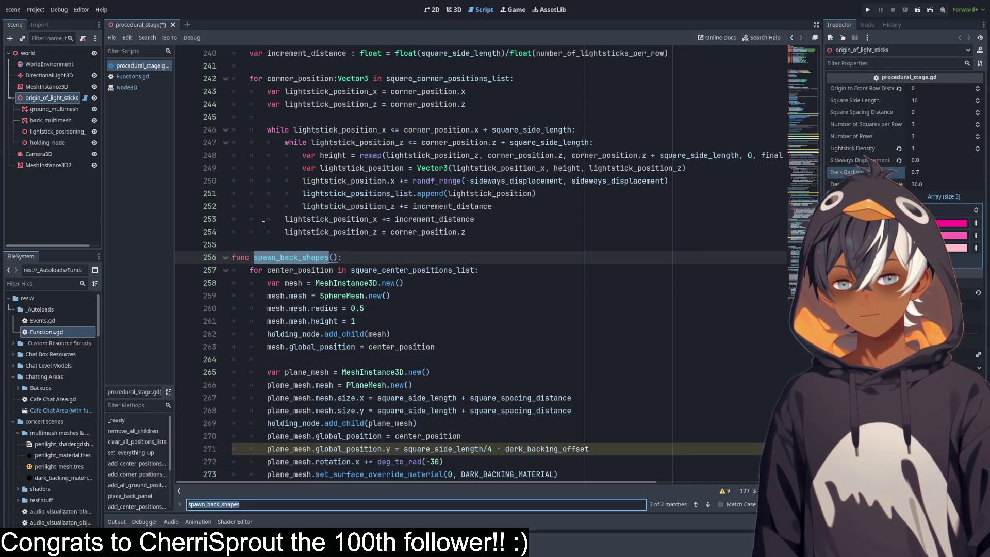
scroll(381, 228, down, 3)
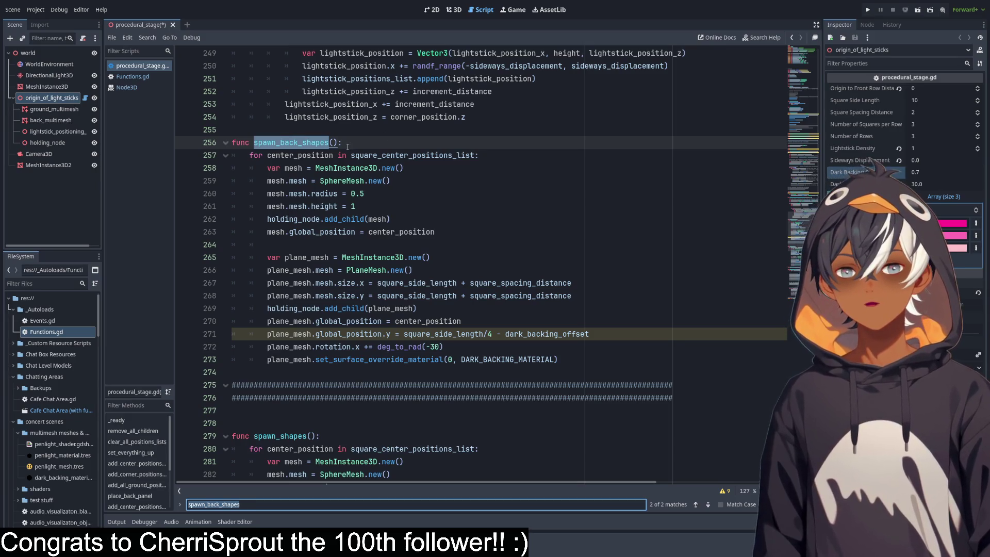
scroll(444, 135, up, 2)
scroll(444, 136, up, 20)
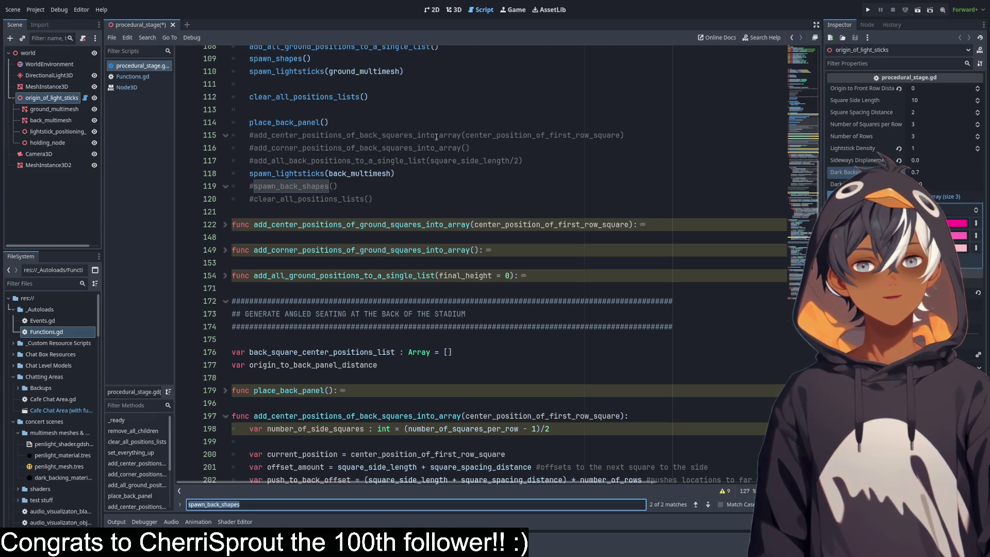
scroll(351, 150, down, 20)
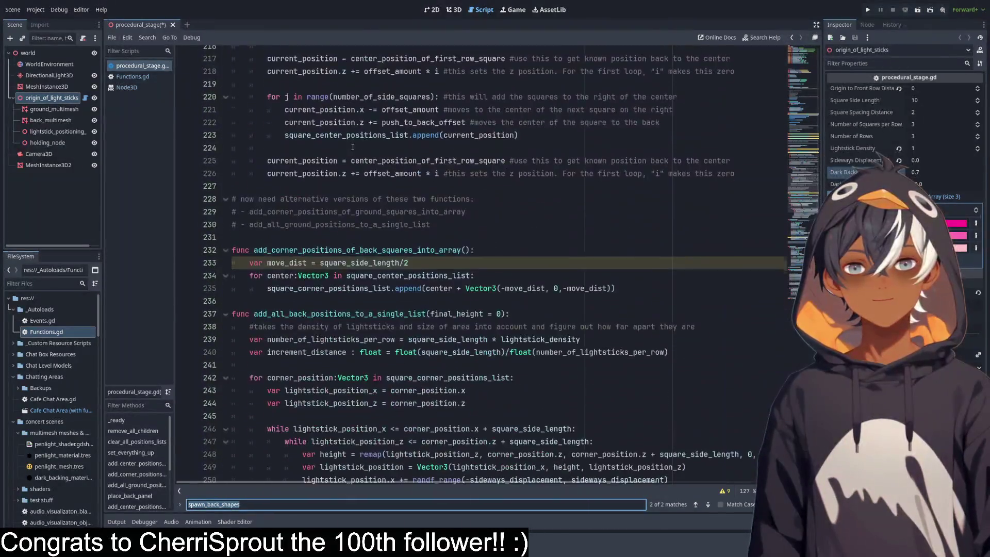
scroll(352, 148, down, 4)
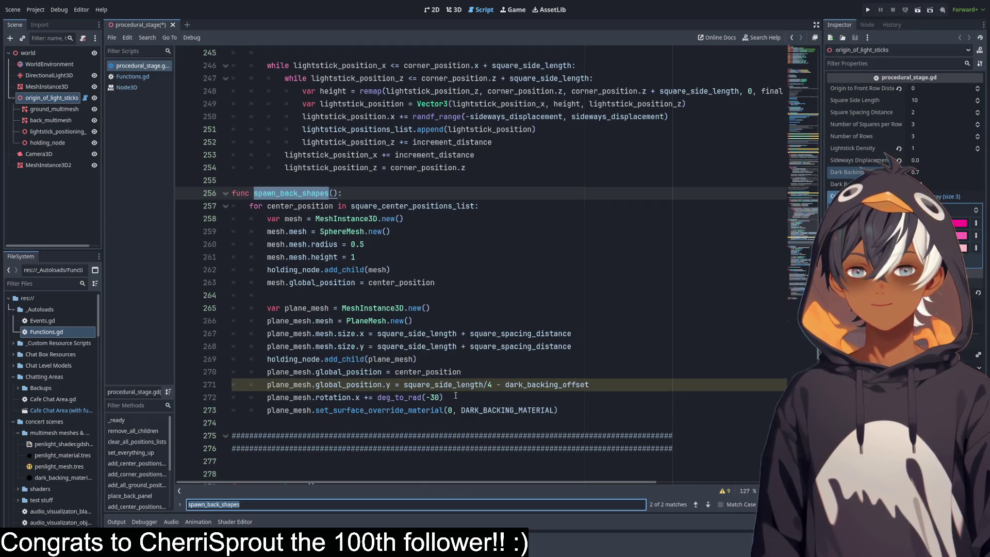
click(444, 397)
click(315, 305)
click(348, 295)
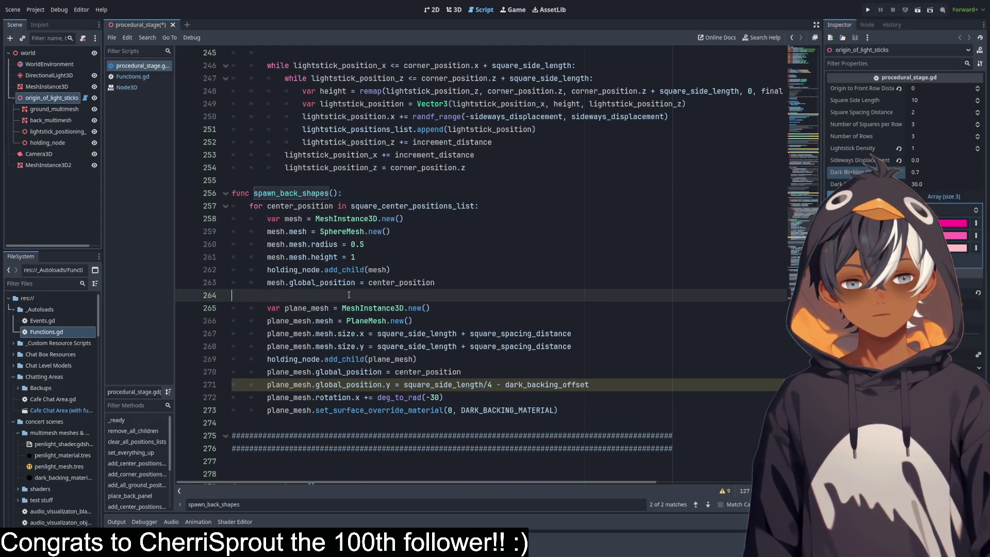
Remove empty line 264 and comment out spawn_back_shapes, lines 256–272.
key(BackSpace)
mouse_move(558, 397)
mouse_down()
mouse_move(253, 217)
mouse_move(258, 193)
mouse_up()
key(ctrl+k)
click(515, 270)
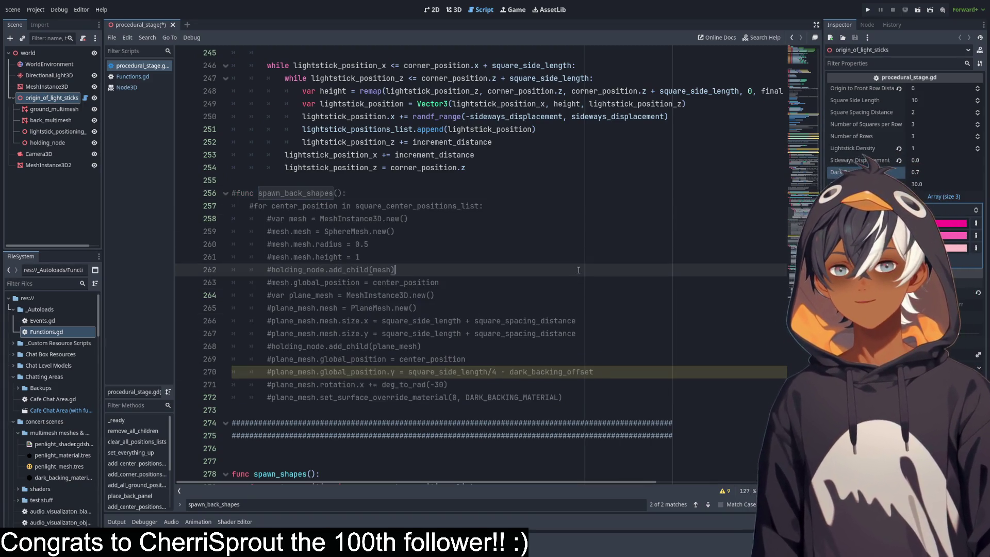
drag(809, 173, 813, 146)
scroll(813, 147, up, 2)
Uncomment the three back-position calls on lines 115–117.
click(193, 212)
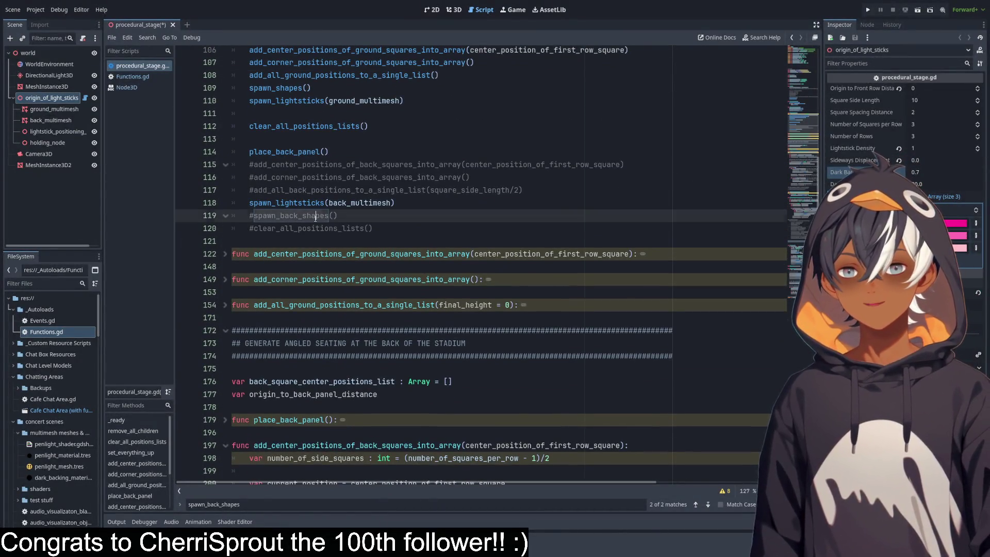
click(291, 165)
drag(343, 189, 343, 165)
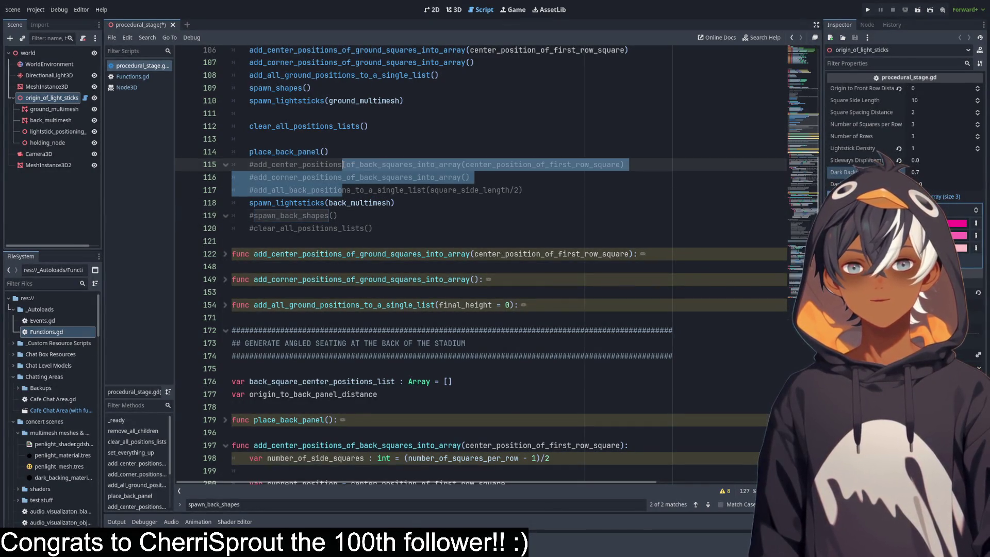
key(ctrl+z)
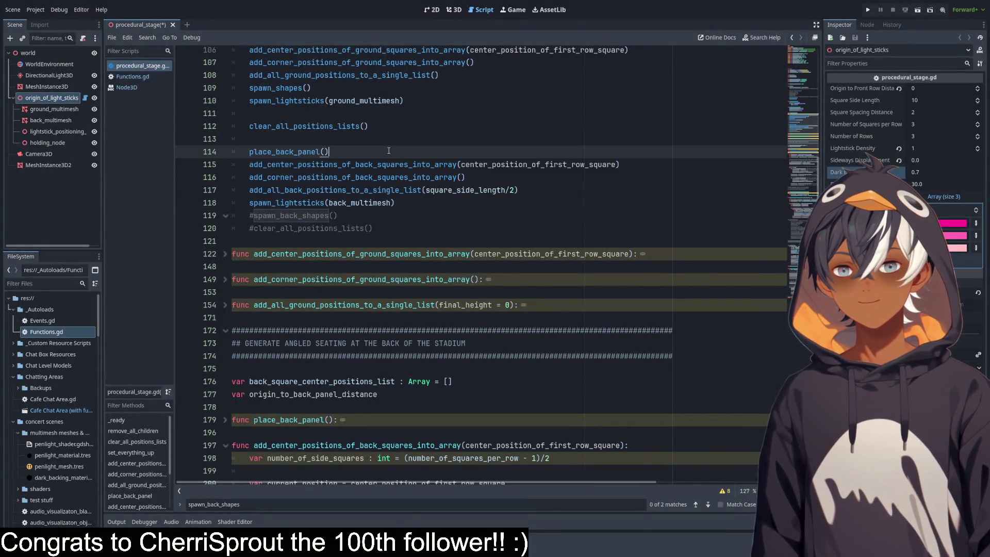
double_click(436, 164)
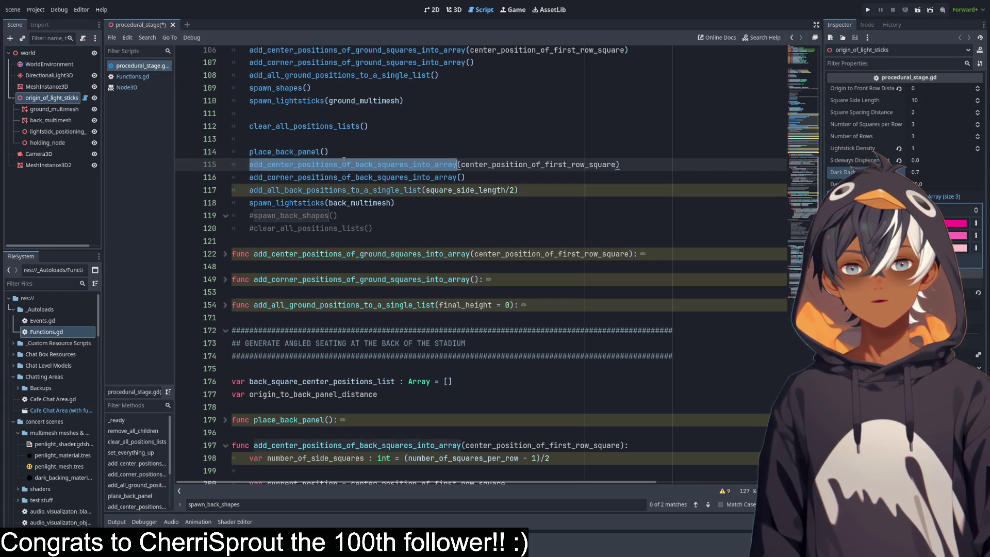
click(479, 177)
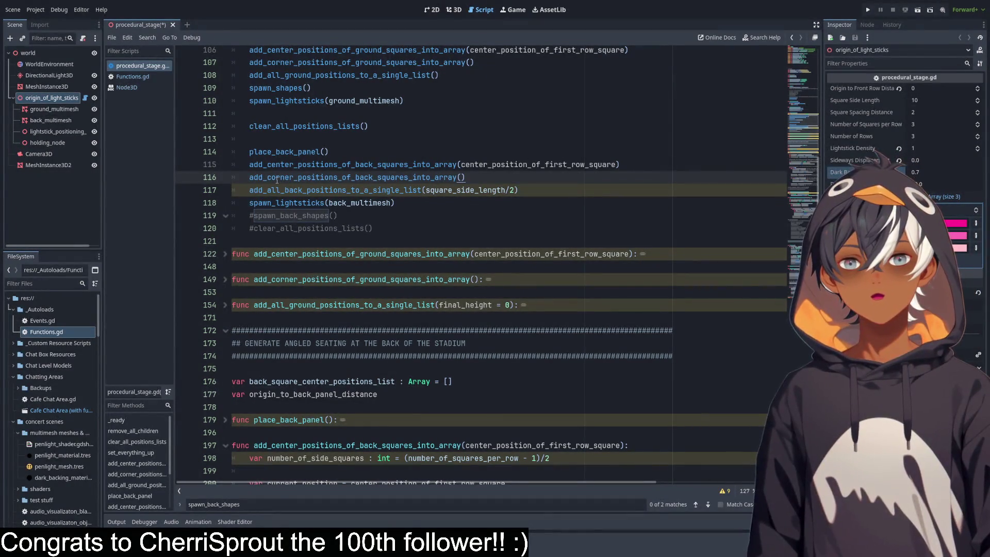
double_click(277, 179)
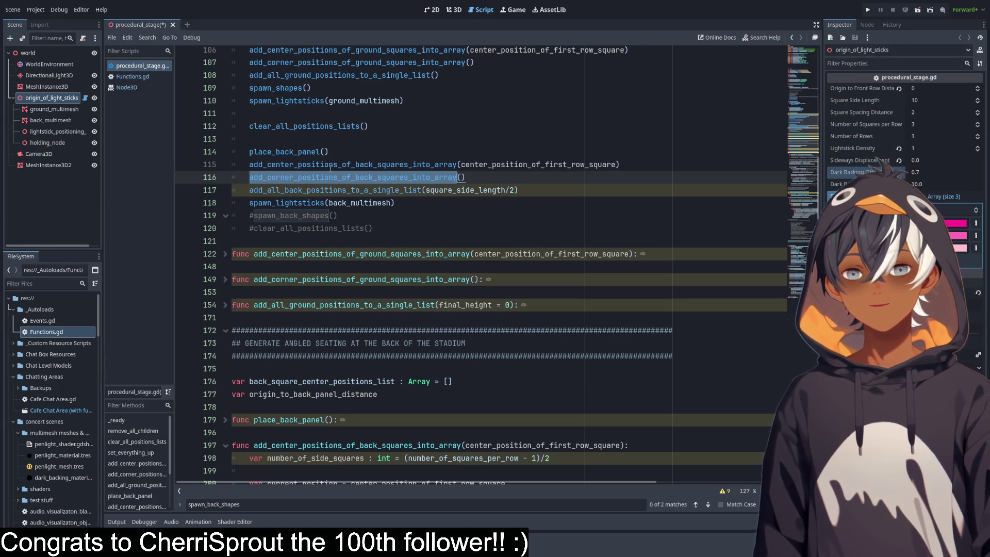
double_click(294, 190)
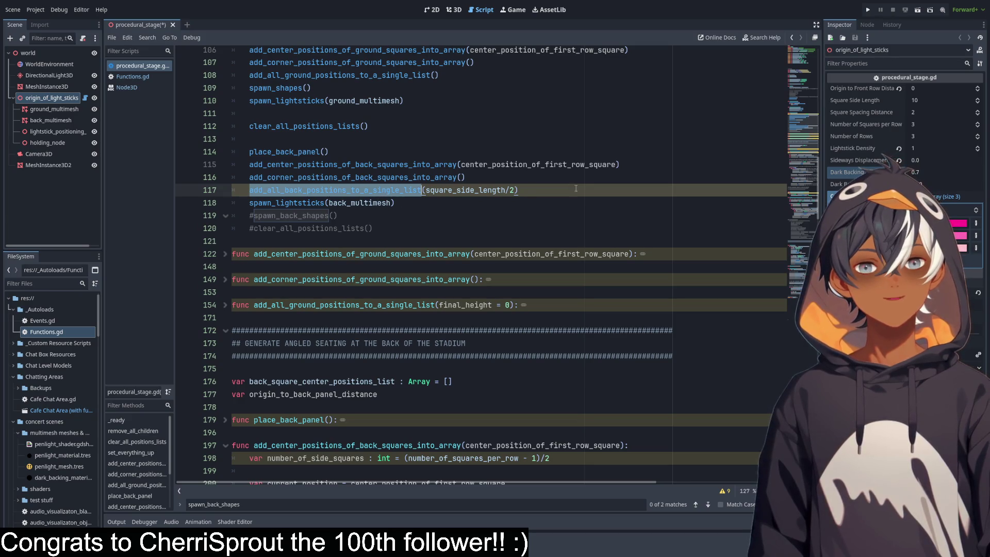
scroll(576, 188, down, 20)
scroll(559, 177, down, 8)
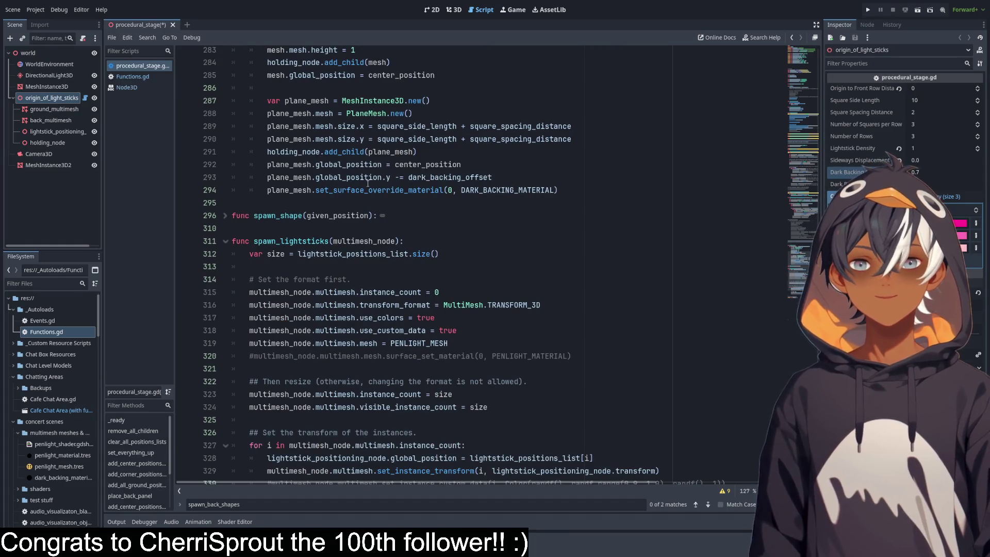
scroll(260, 194, up, 5)
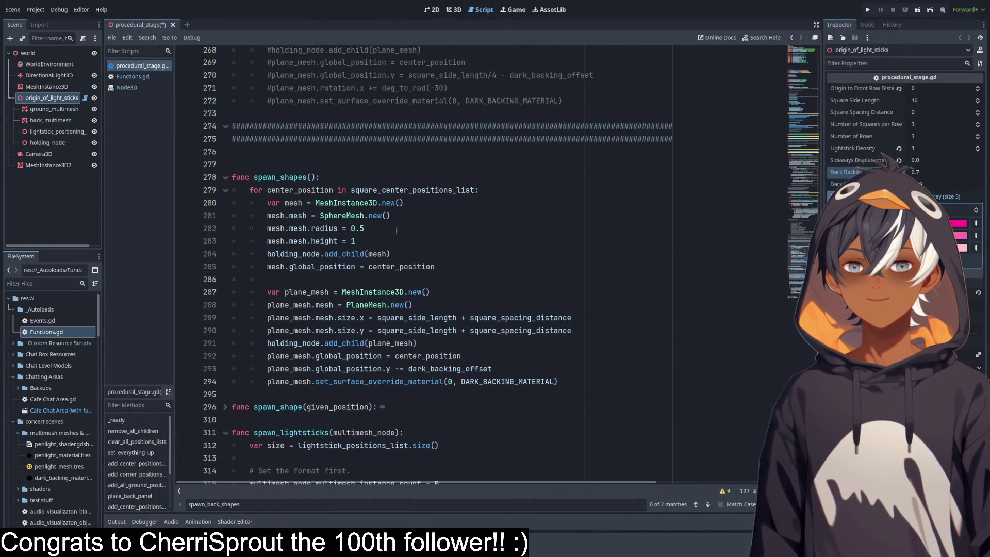
scroll(392, 221, down, 4)
scroll(312, 191, up, 3)
click(226, 187)
scroll(289, 193, down, 3)
scroll(330, 142, up, 15)
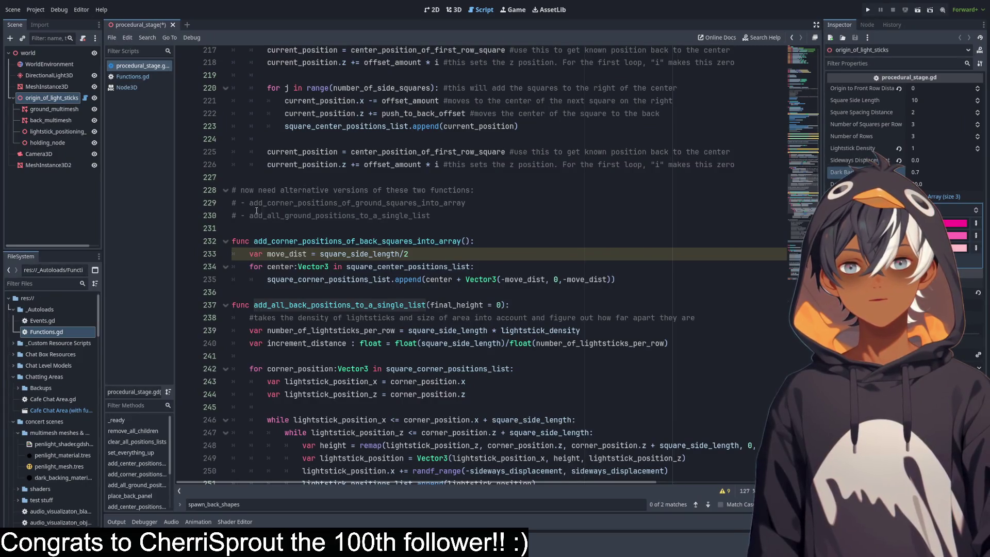
scroll(364, 187, up, 12)
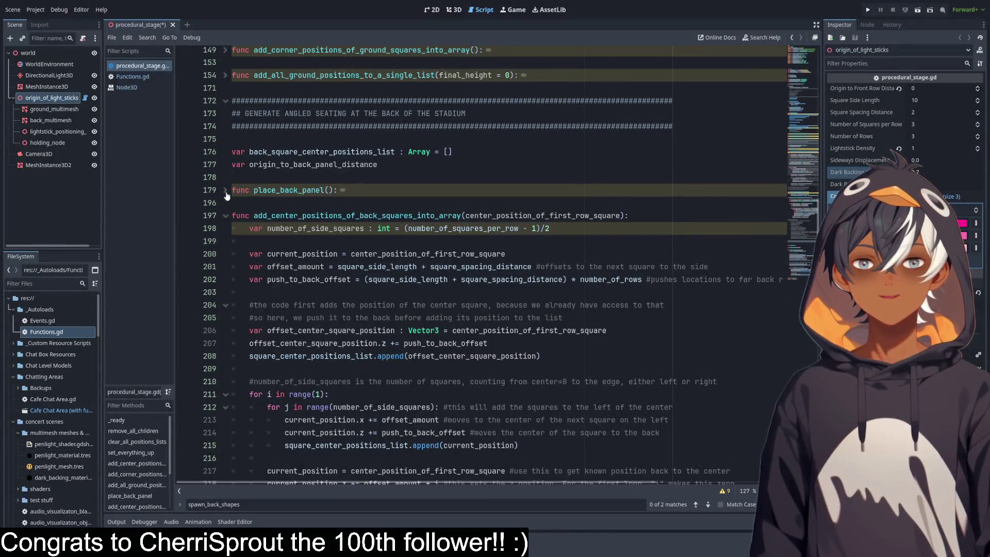
scroll(416, 176, down, 2)
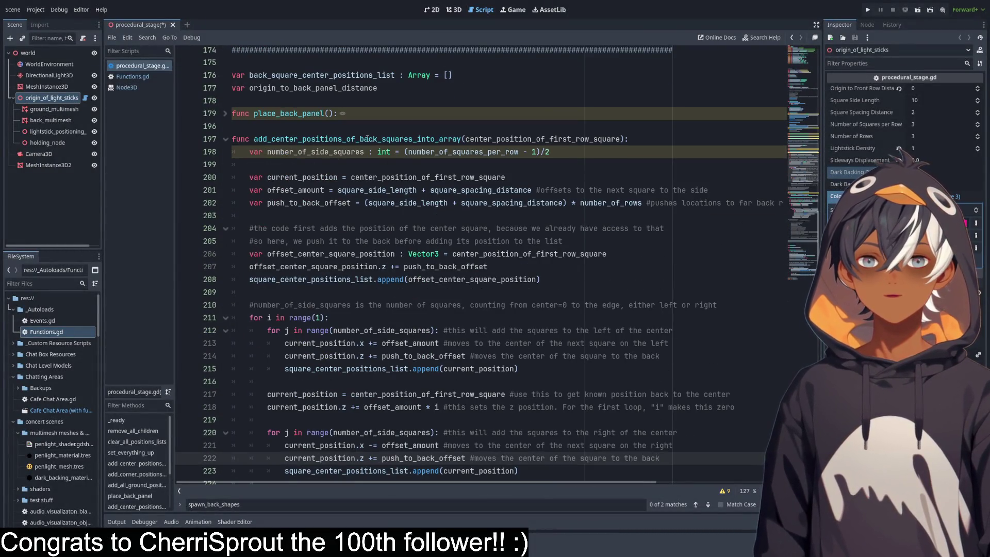
double_click(278, 140)
click(462, 189)
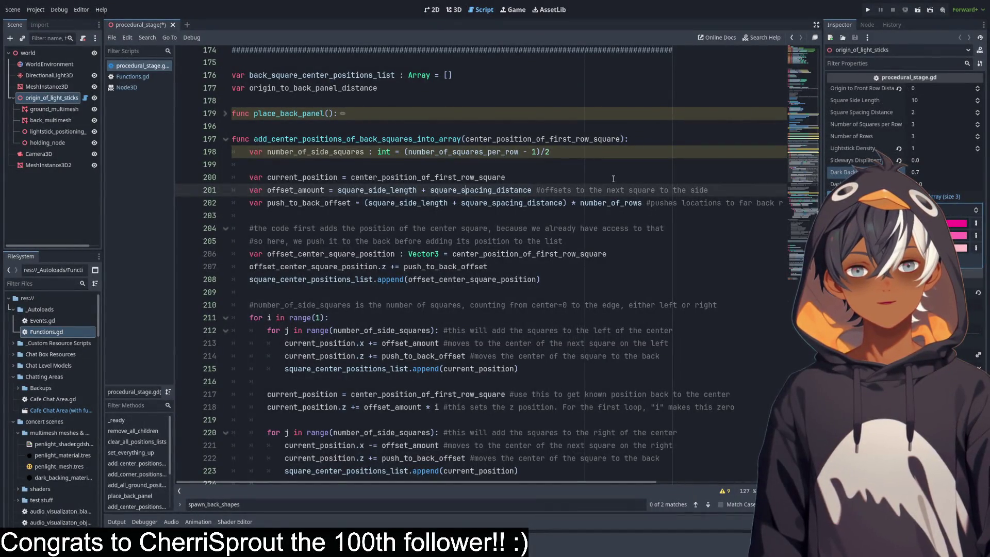
mouse_move(398, 483)
mouse_down()
mouse_move(550, 488)
mouse_move(374, 497)
mouse_up()
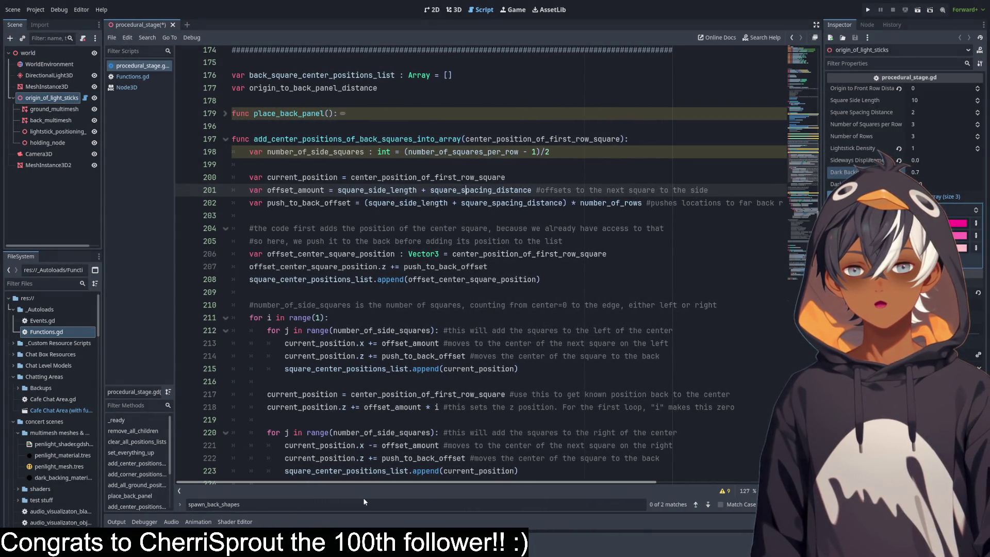
scroll(369, 223, down, 1)
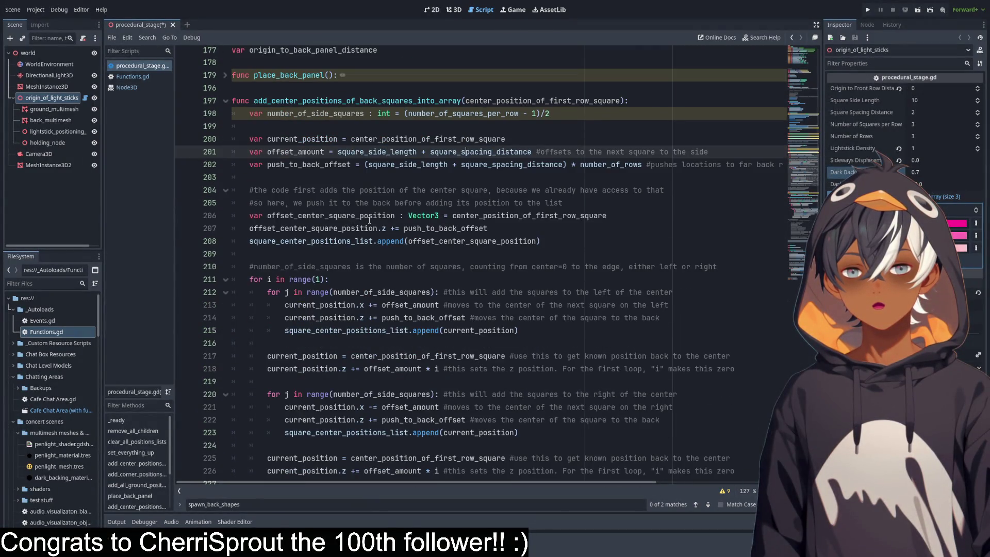
click(225, 100)
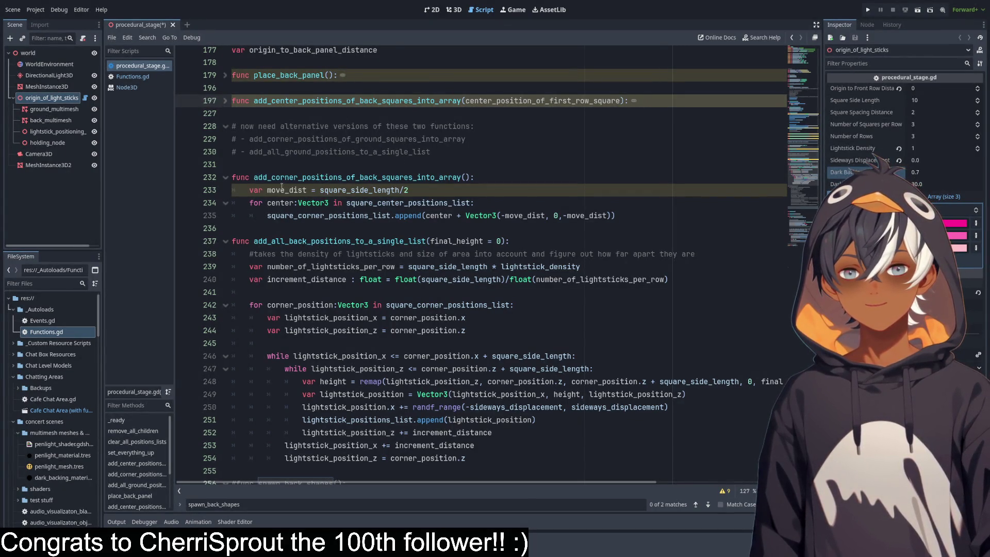
scroll(309, 172, down, 2)
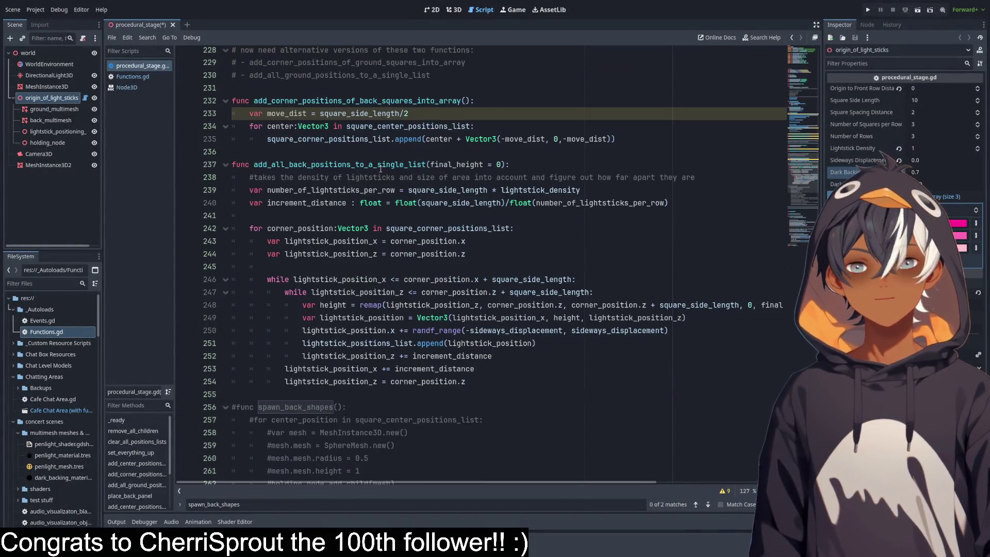
mouse_move(253, 100)
mouse_down()
mouse_move(413, 114)
mouse_move(515, 139)
mouse_move(650, 141)
mouse_up()
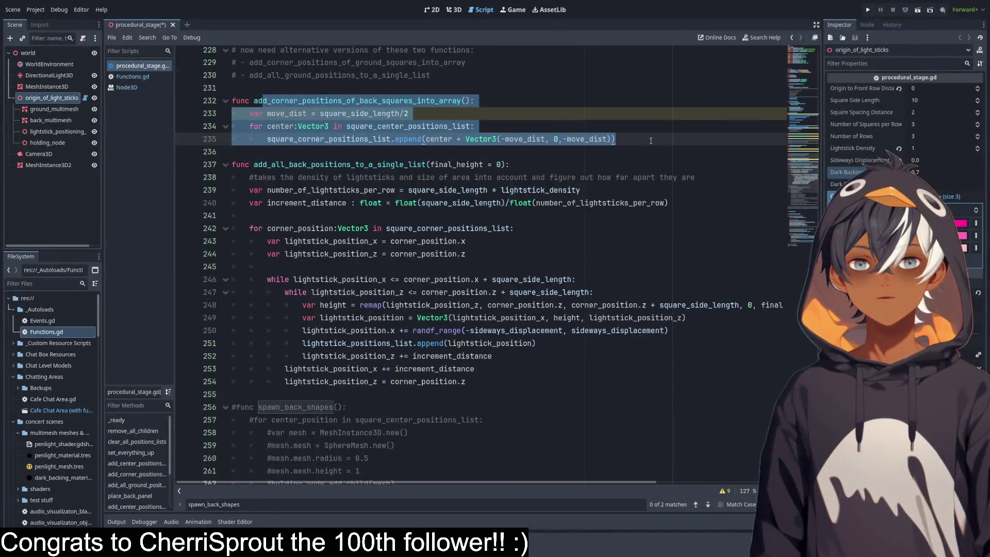
click(604, 121)
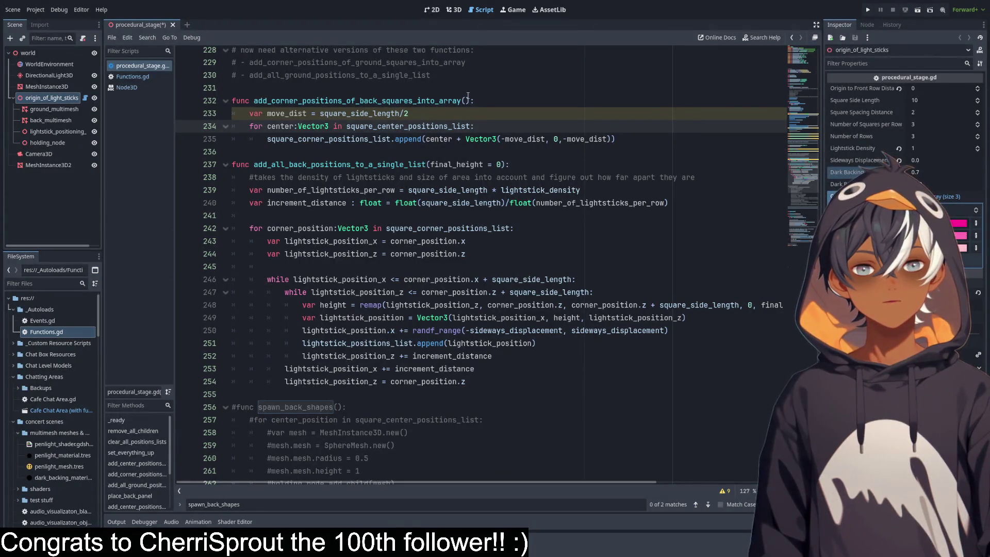
click(457, 9)
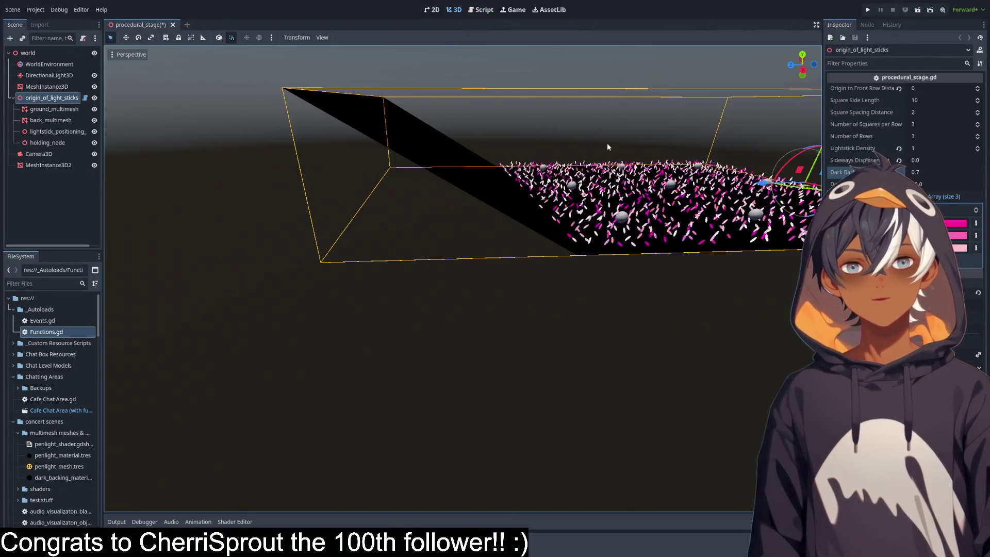
drag(607, 143, 491, 163)
click(482, 10)
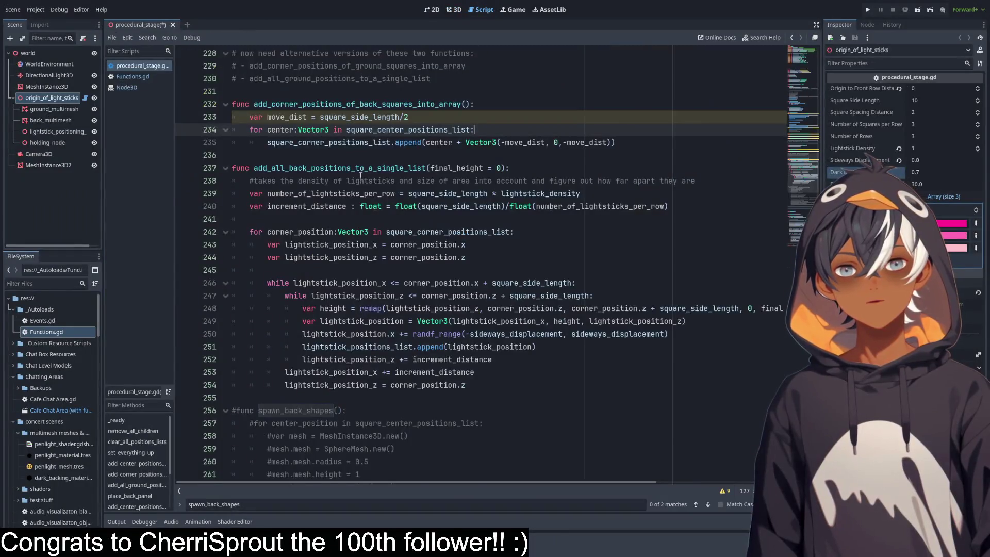
scroll(266, 190, up, 6)
scroll(243, 136, up, 1)
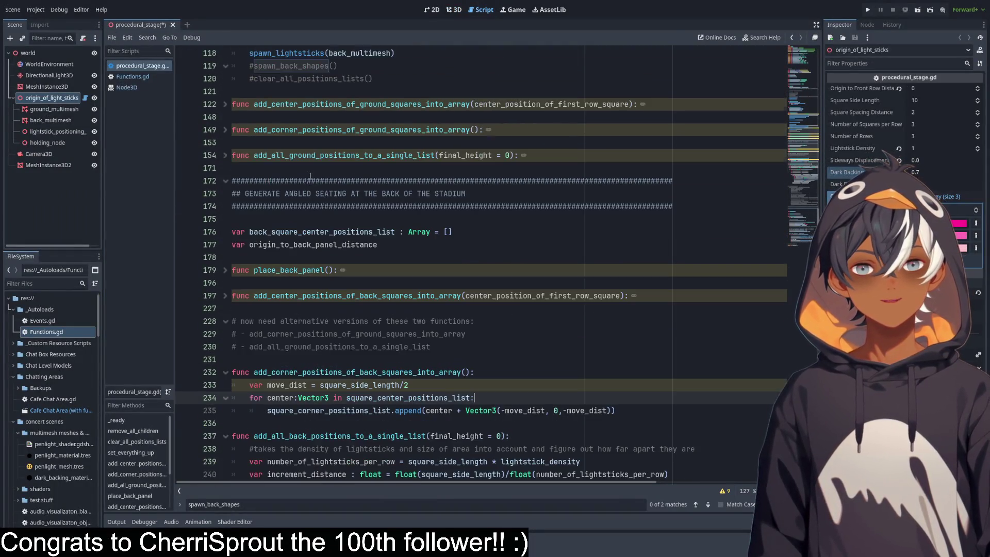
click(225, 155)
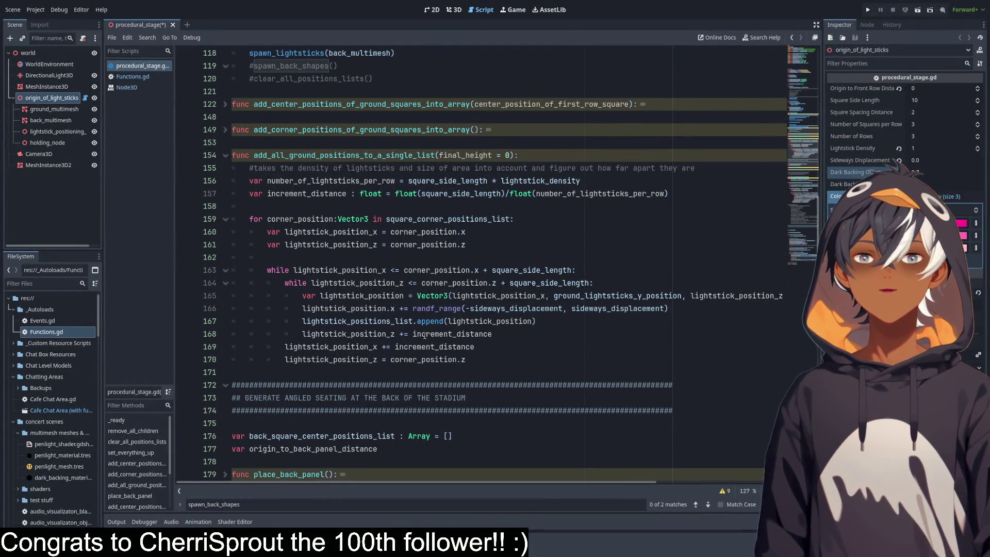
shift+click(402, 322)
click(547, 321)
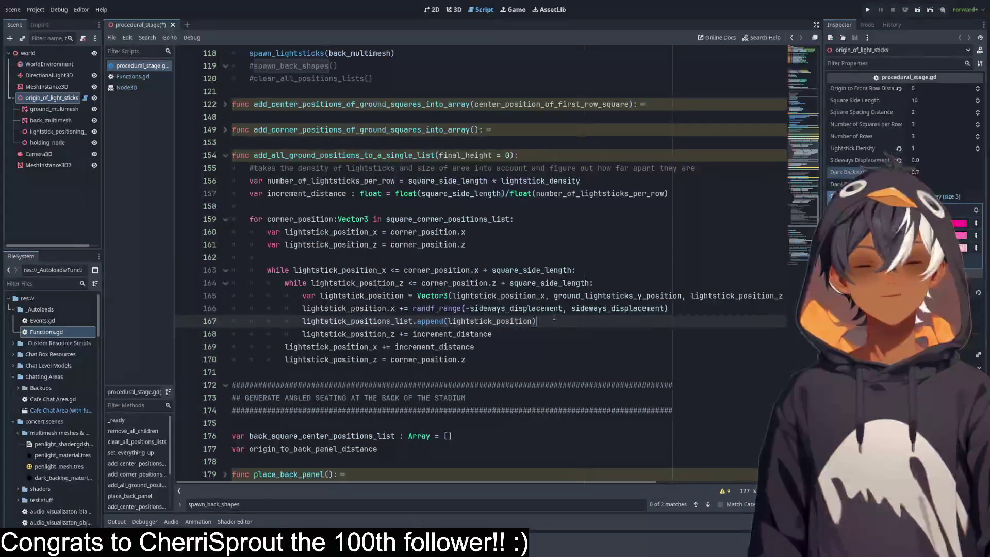
mouse_move(239, 155)
mouse_down()
mouse_move(536, 295)
mouse_move(537, 323)
mouse_up()
click(225, 155)
scroll(427, 194, down, 5)
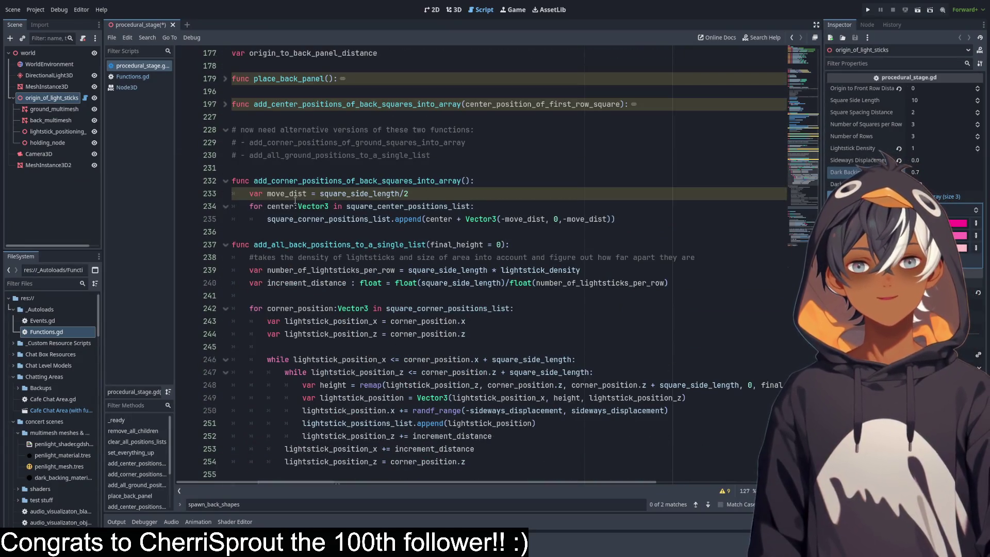
drag(233, 167, 491, 211)
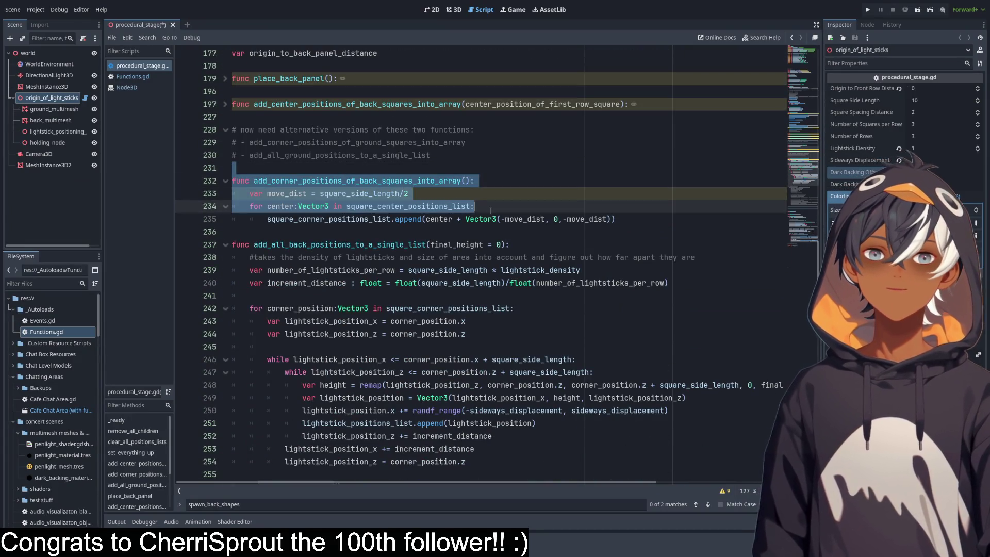
click(356, 179)
mouse_move(233, 167)
mouse_down()
mouse_move(474, 182)
mouse_move(516, 232)
mouse_move(522, 219)
mouse_up()
click(444, 200)
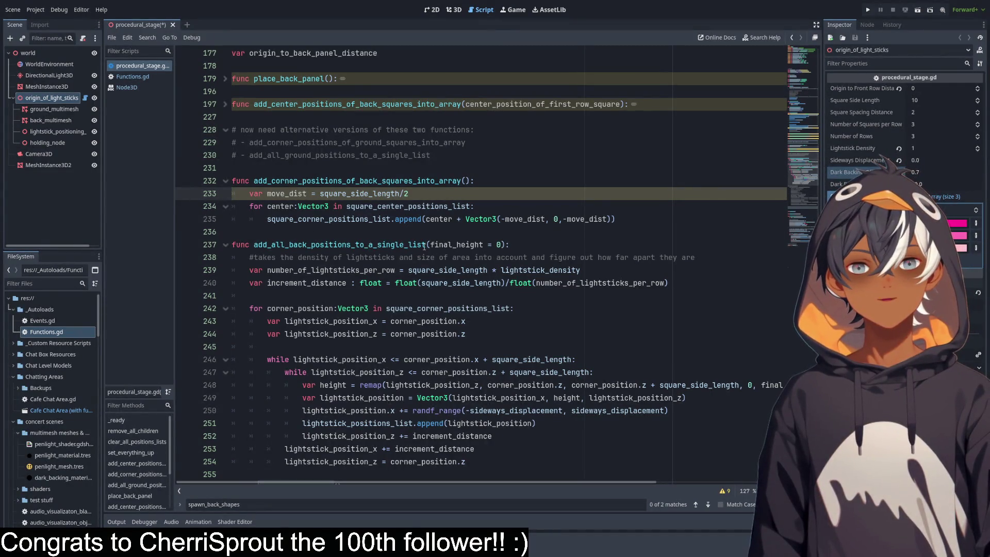
click(269, 180)
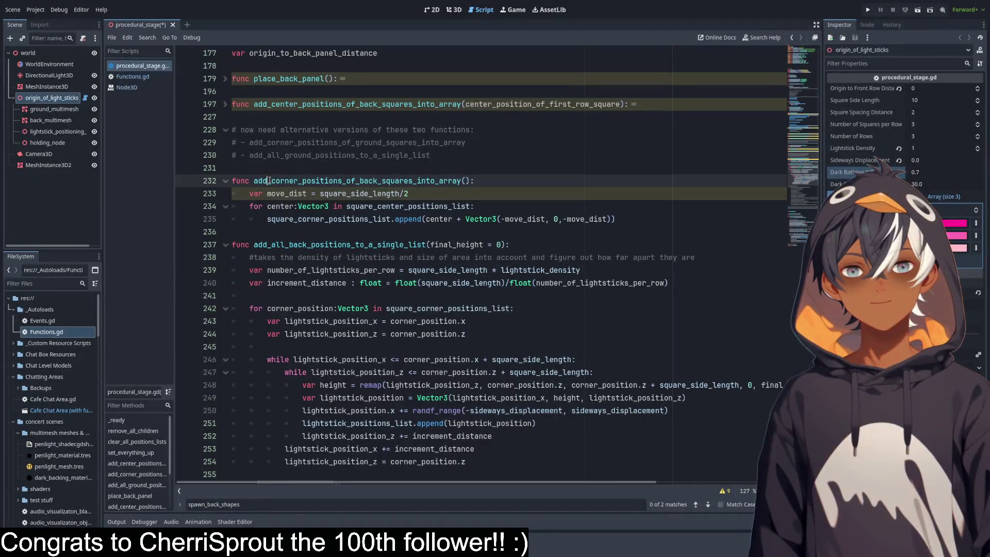
scroll(374, 222, down, 2)
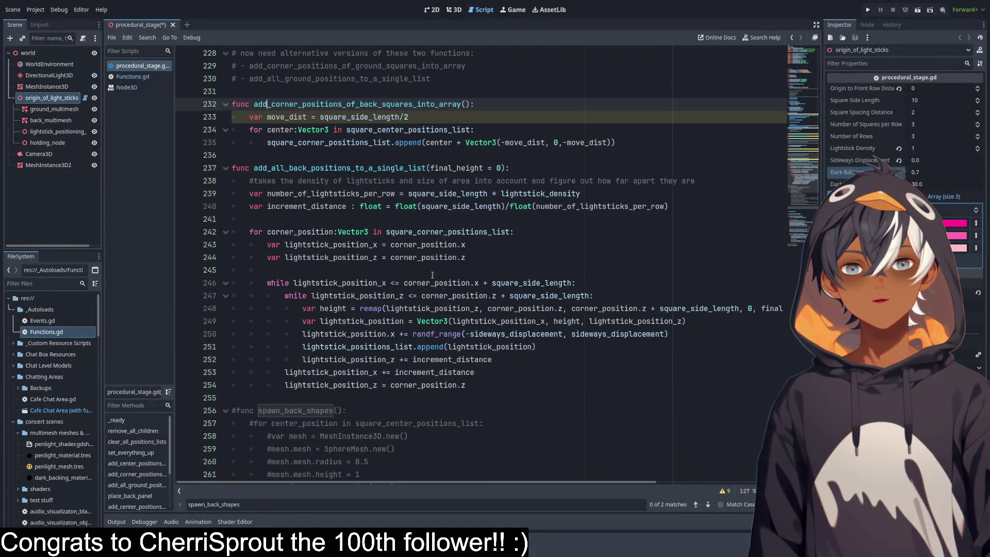
mouse_move(233, 91)
mouse_down()
mouse_move(356, 282)
mouse_move(372, 410)
mouse_move(344, 142)
mouse_move(361, 384)
mouse_up()
click(315, 118)
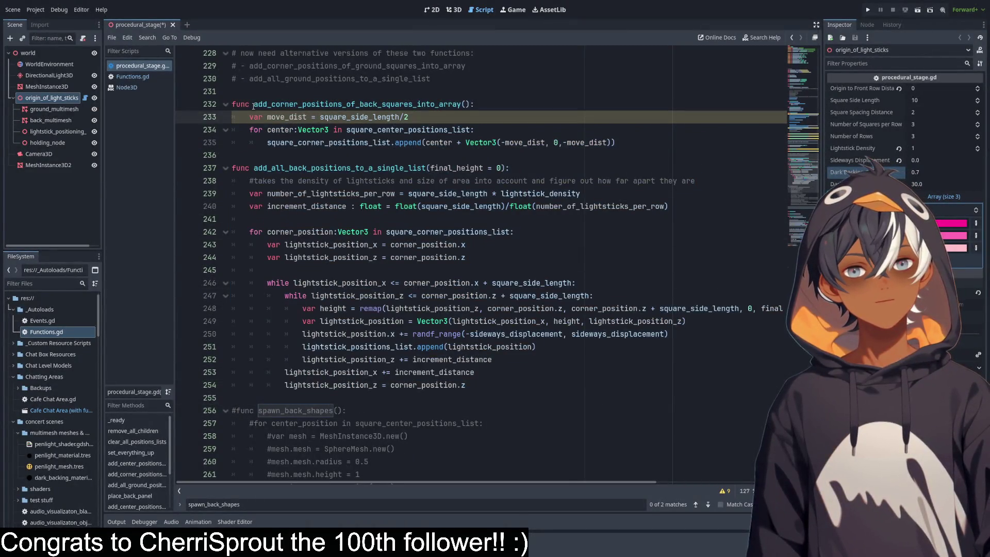
drag(257, 105, 568, 118)
click(360, 94)
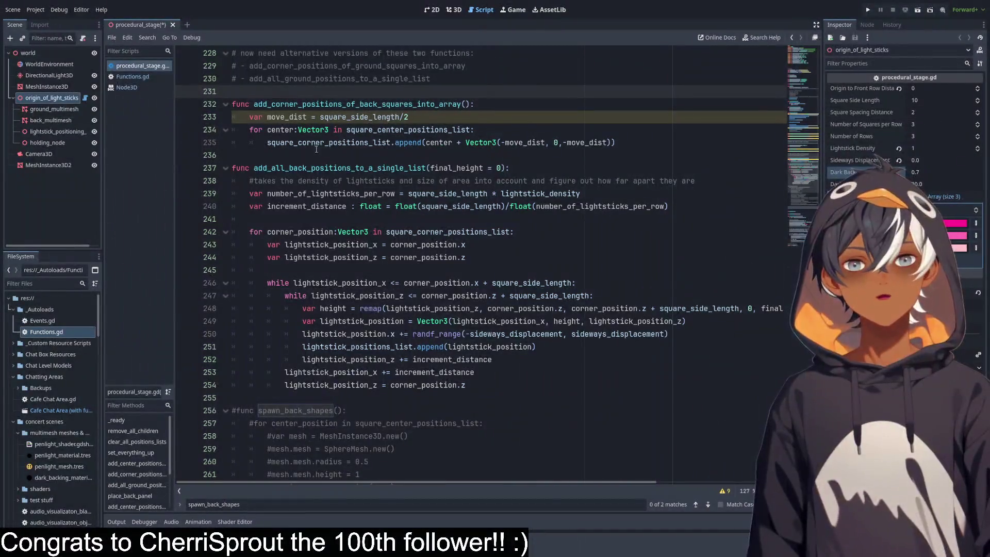
click(460, 12)
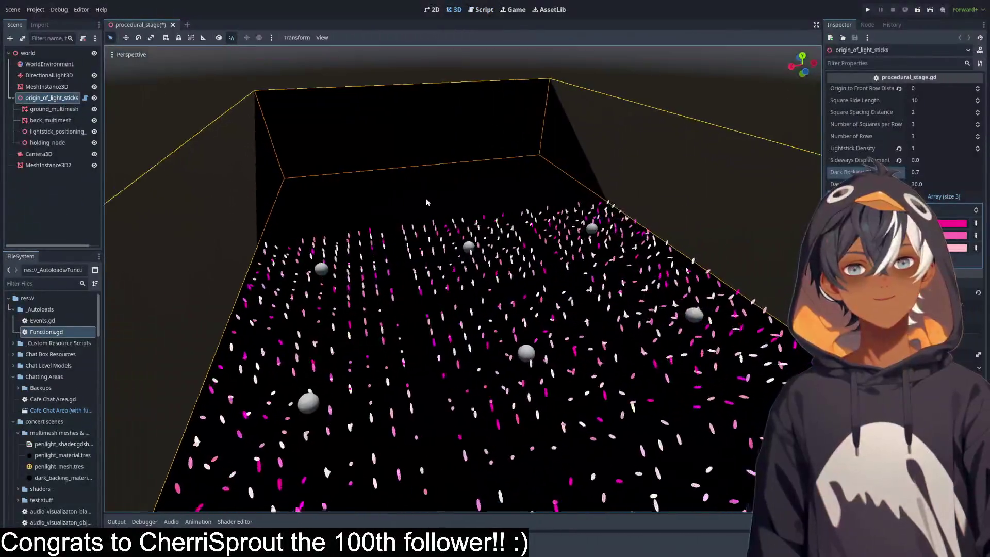
mouse_move(345, 217)
mouse_down()
mouse_move(393, 221)
mouse_move(489, 287)
mouse_up()
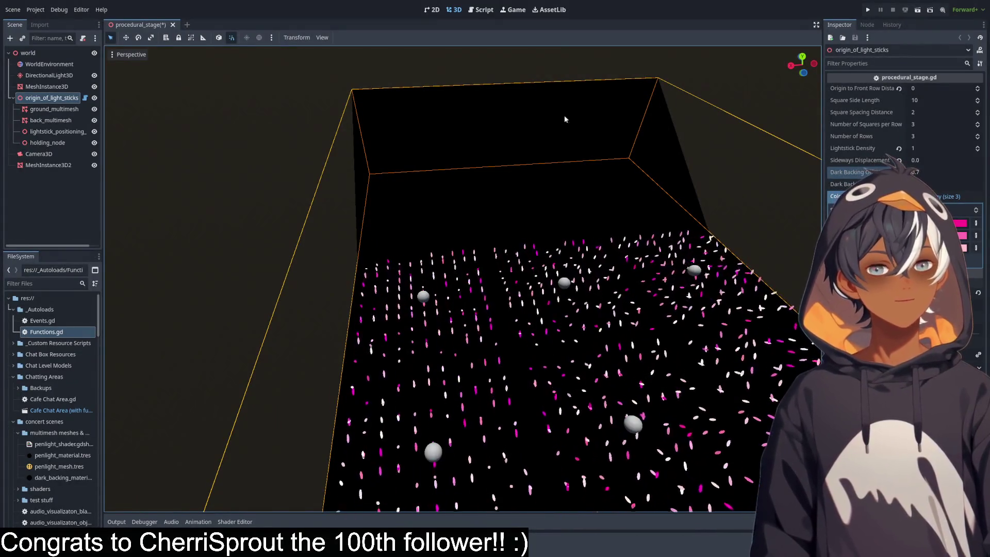
click(483, 10)
click(294, 104)
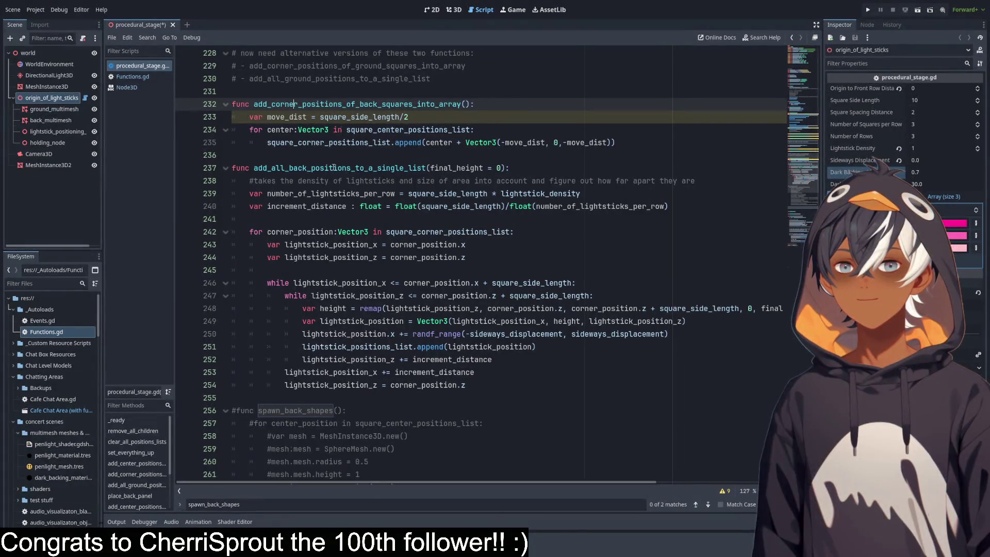
mouse_move(261, 103)
mouse_down()
mouse_move(408, 117)
mouse_move(500, 143)
mouse_up()
click(500, 143)
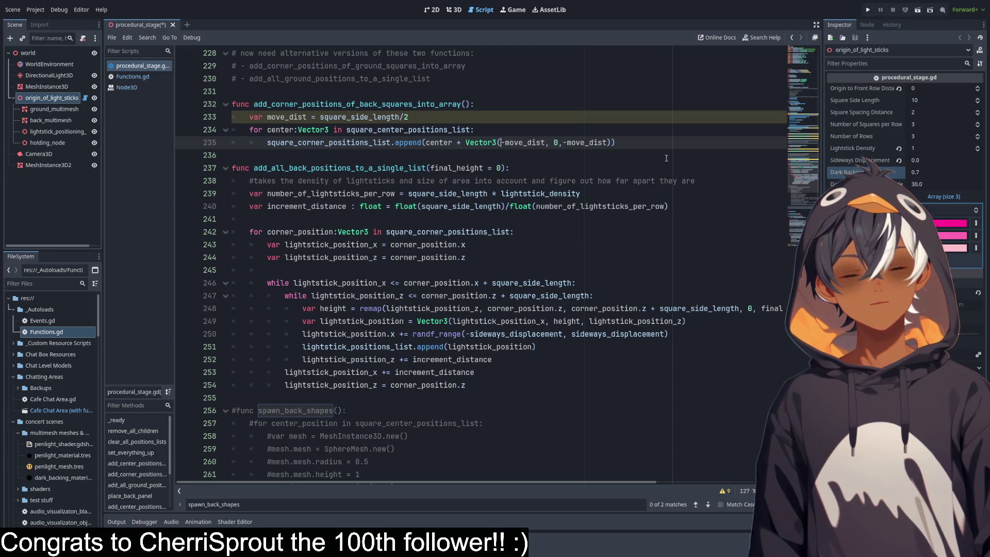
click(454, 10)
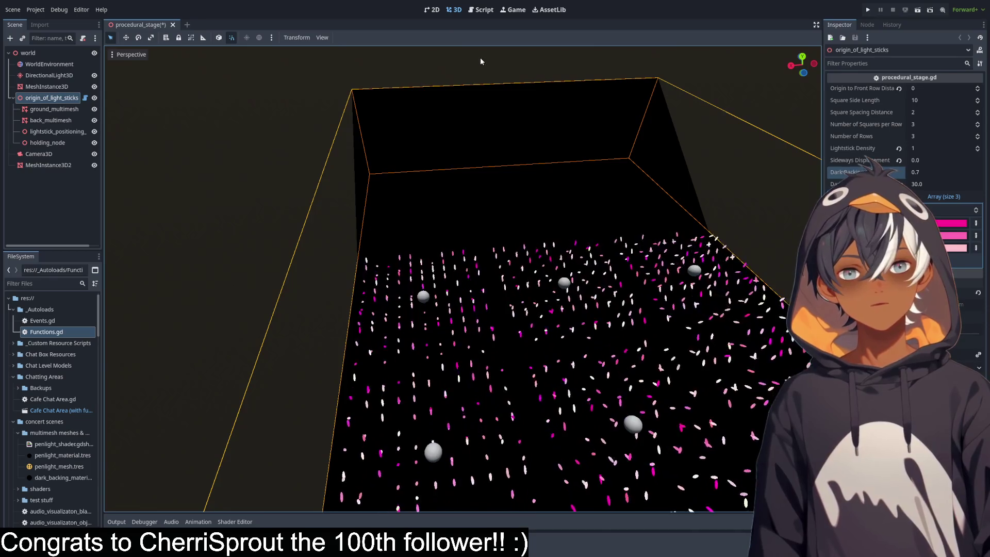
drag(339, 237, 503, 217)
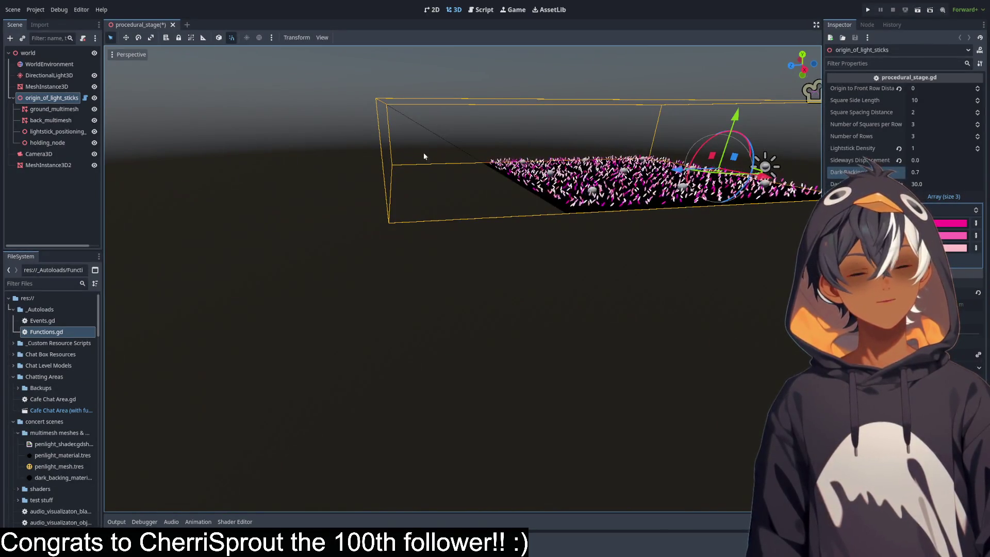
click(481, 9)
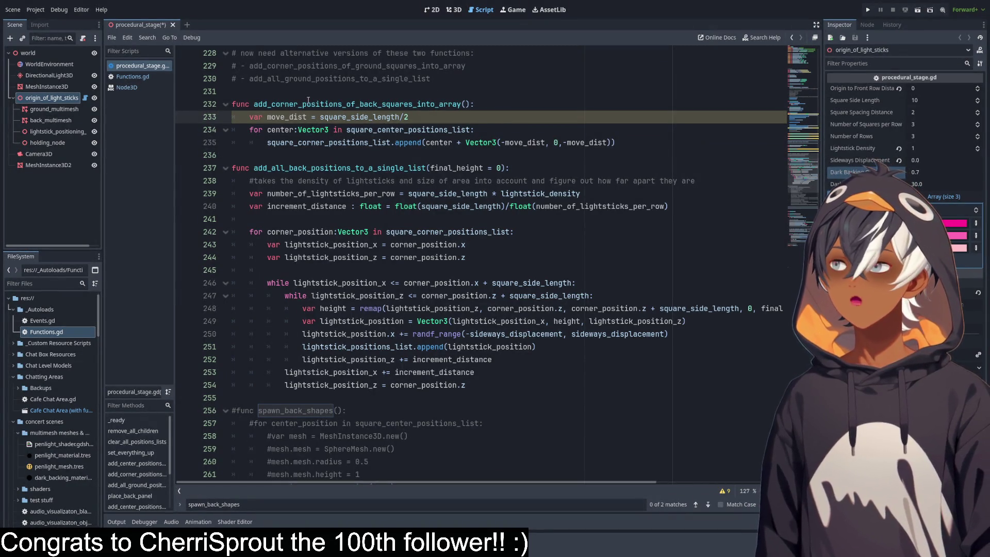
Inspect square_center_positions_list on line 234, then zoom into a front 3D view of the lightsticks.
click(347, 138)
click(402, 118)
click(433, 106)
click(447, 123)
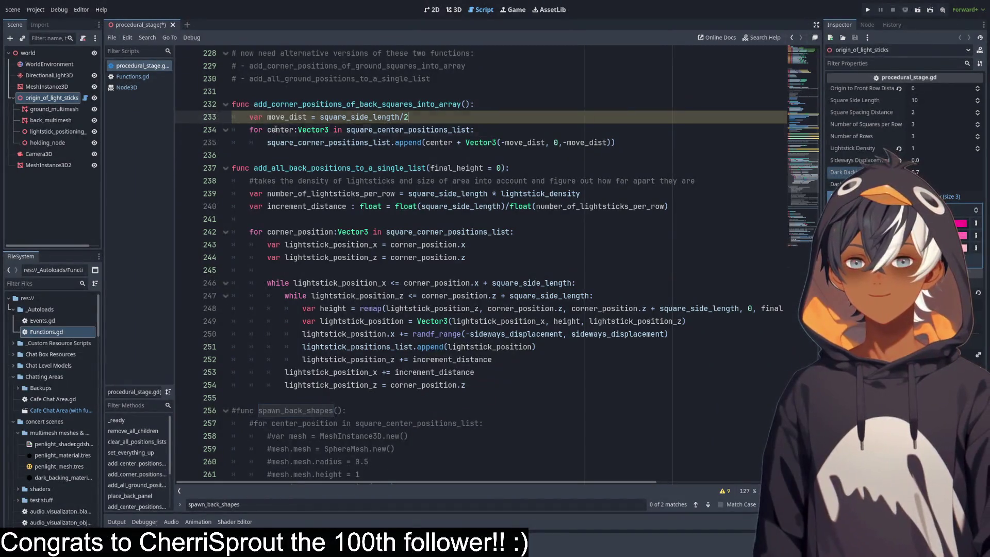
drag(267, 130, 329, 130)
double_click(385, 130)
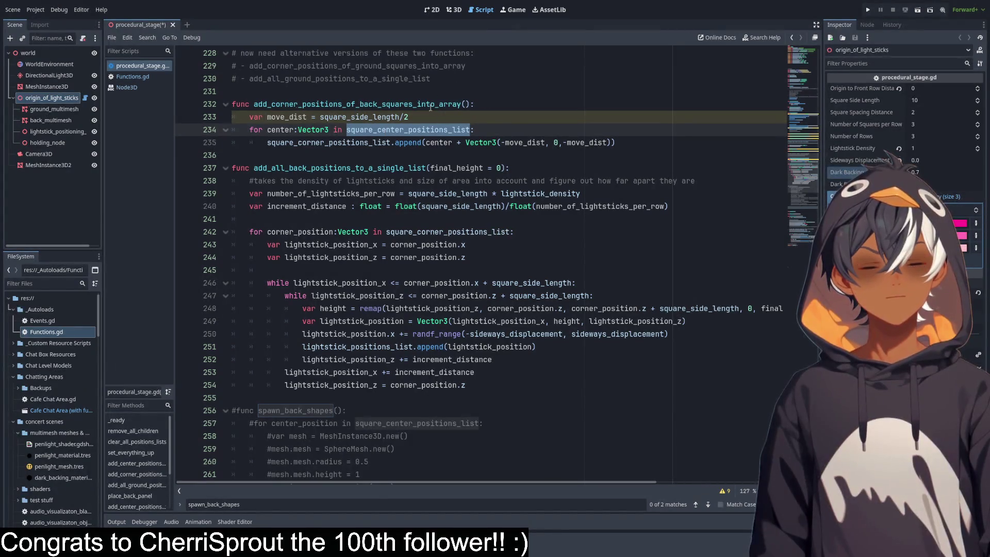
click(458, 11)
mouse_move(495, 170)
mouse_down()
mouse_move(512, 181)
mouse_move(431, 187)
mouse_move(486, 258)
mouse_up()
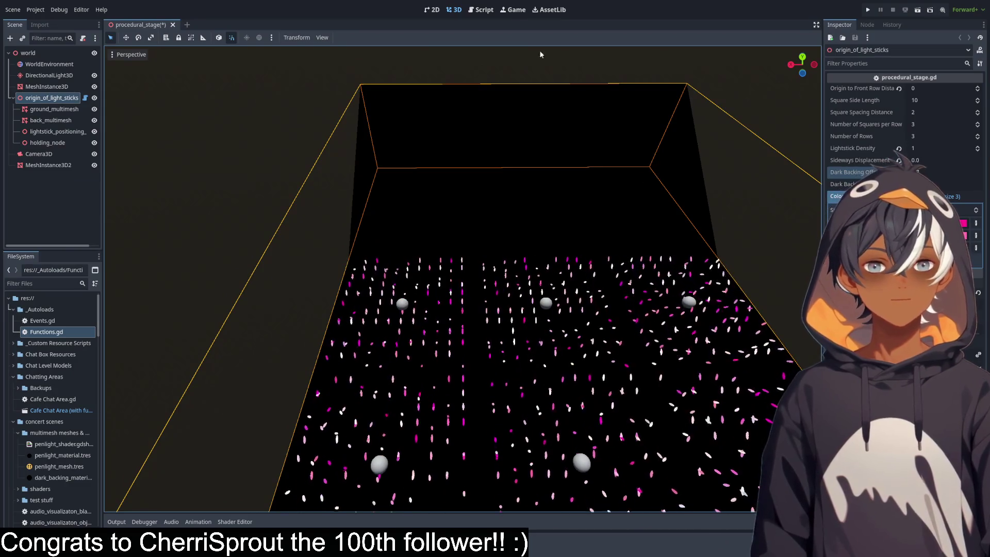
Return to the procedural_stage.gd script in the Script editor.
click(486, 11)
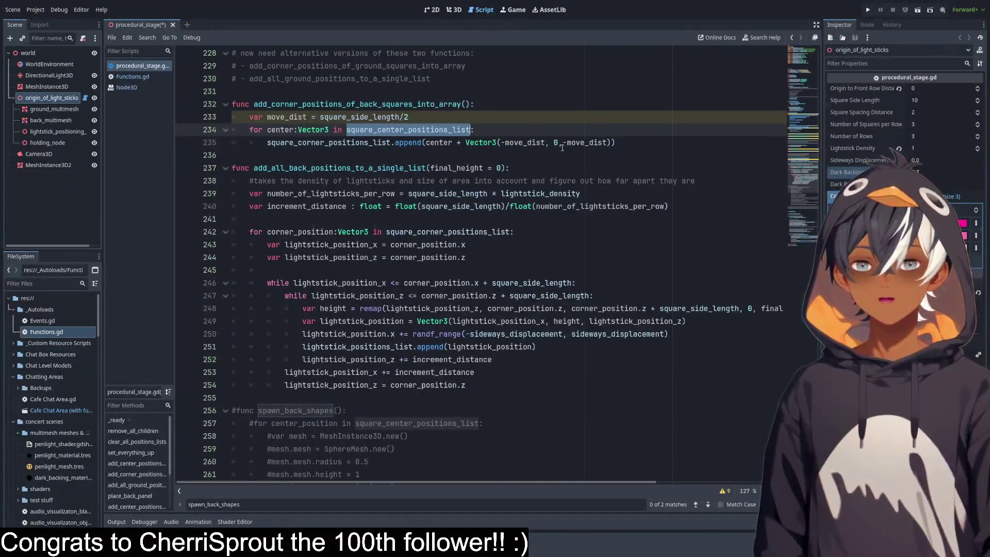
Unfold the add_center_positions_of_back_squares_into_array function on line 197.
click(459, 126)
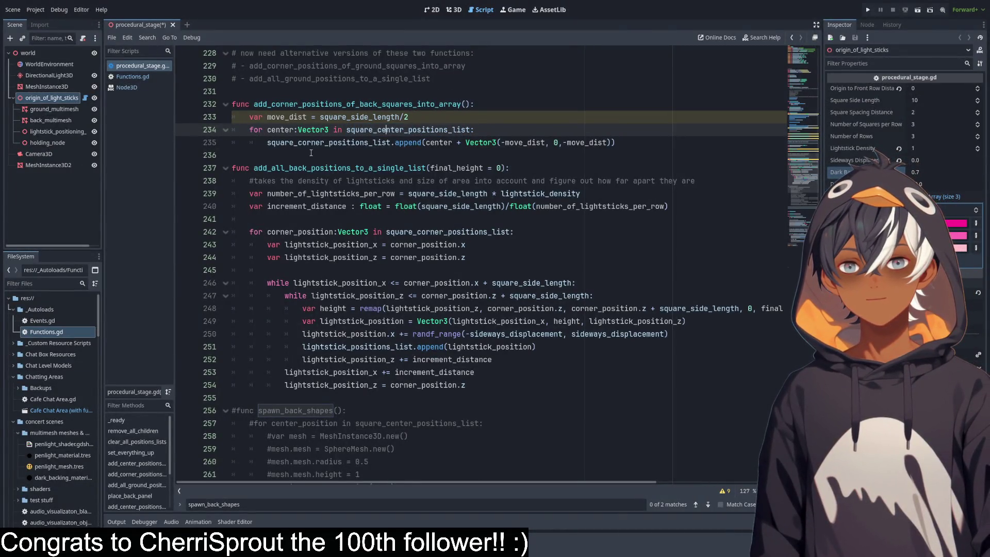
scroll(306, 175, down, 2)
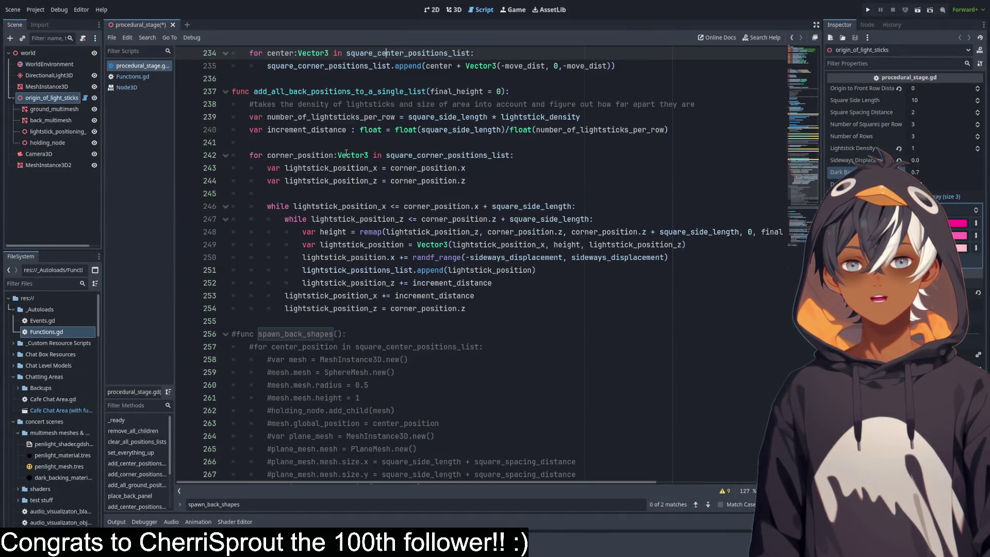
scroll(309, 175, up, 3)
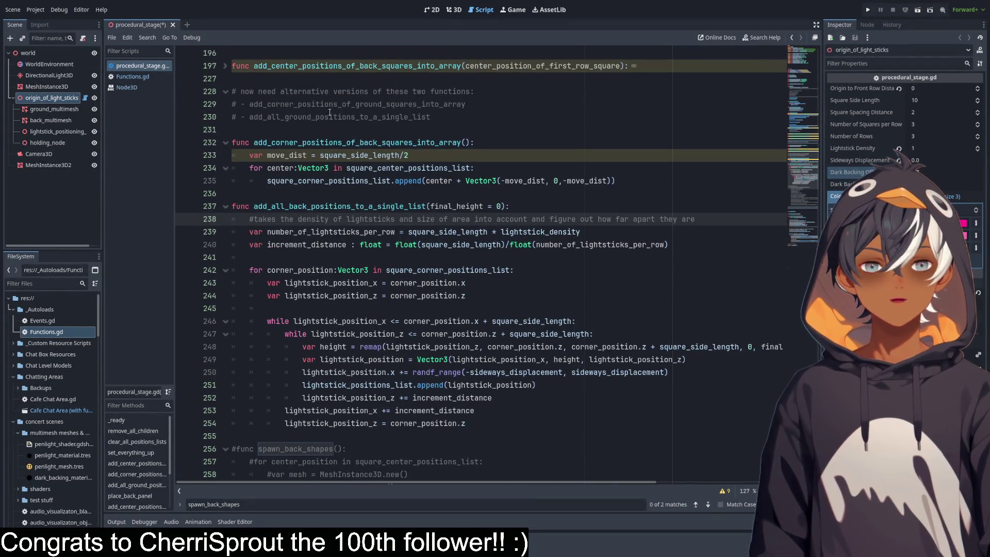
scroll(312, 192, up, 3)
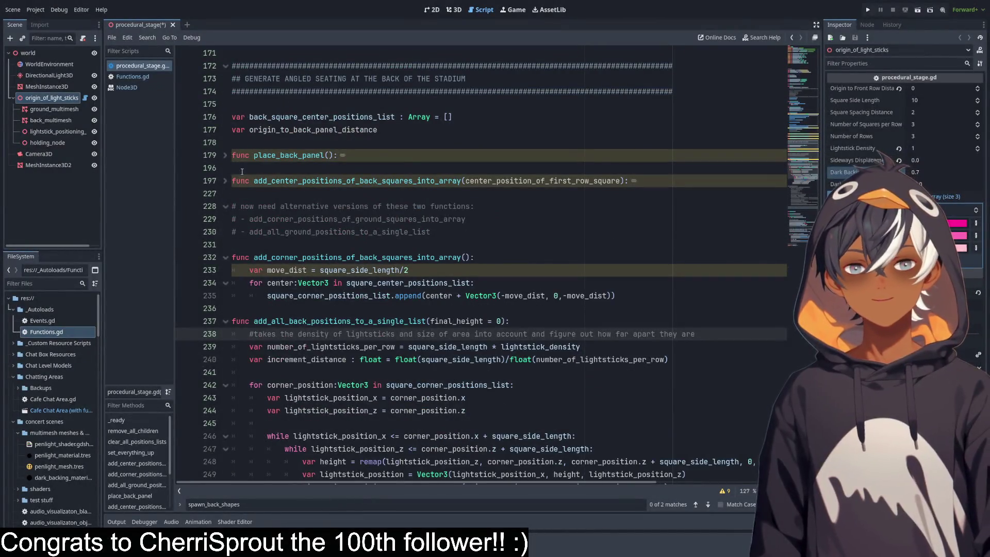
click(226, 181)
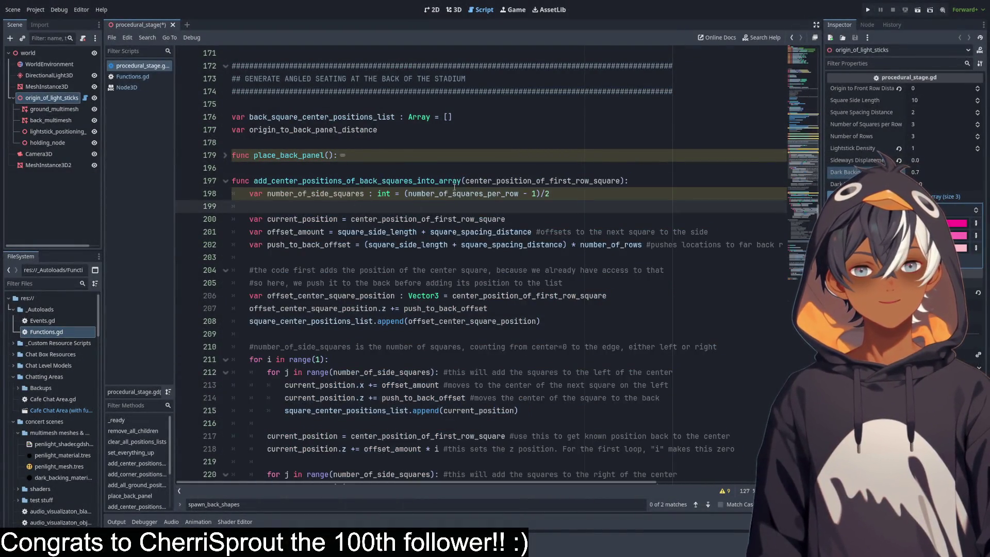
scroll(403, 170, down, 12)
scroll(401, 185, up, 10)
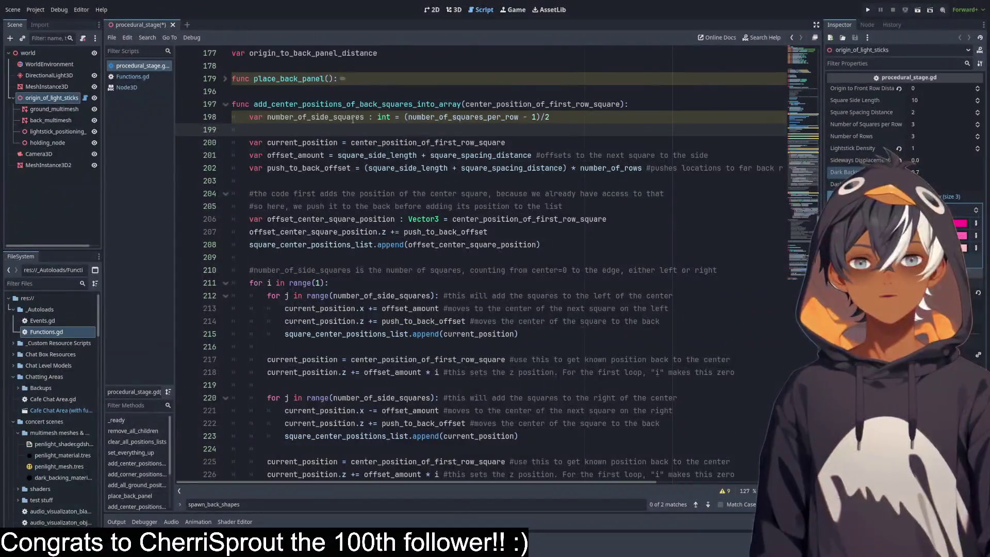
Highlight the number_of_side_squares formula and the current_position starting value to explain them.
mouse_move(267, 117)
mouse_down()
mouse_move(361, 106)
mouse_move(538, 115)
mouse_up()
click(450, 131)
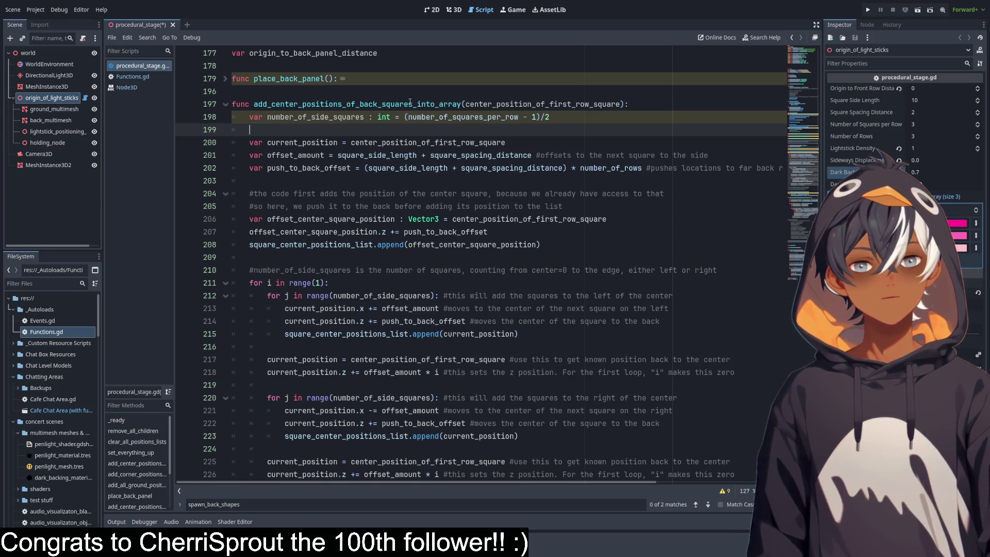
mouse_move(552, 112)
mouse_down()
mouse_move(477, 127)
mouse_move(405, 117)
mouse_up()
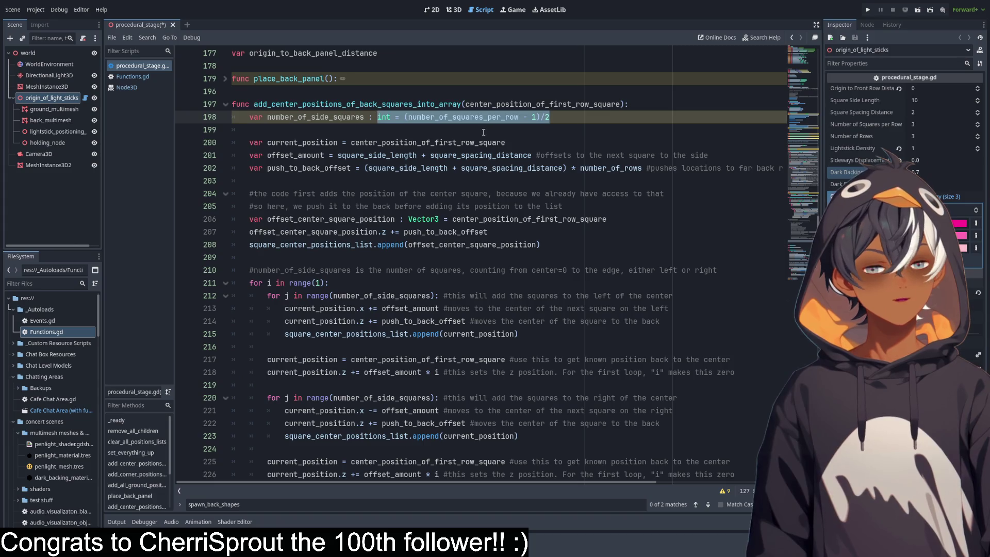
click(309, 128)
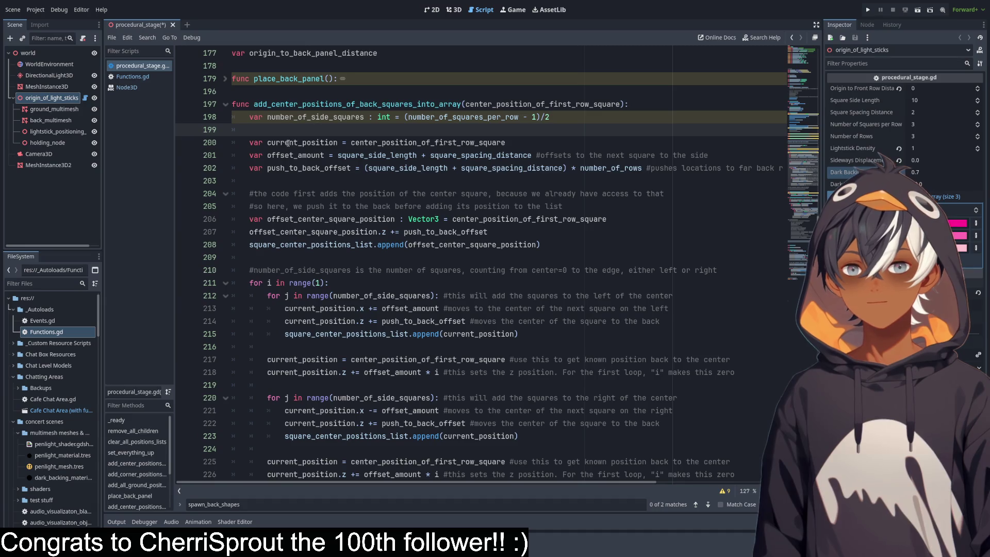
drag(267, 143, 506, 143)
click(530, 140)
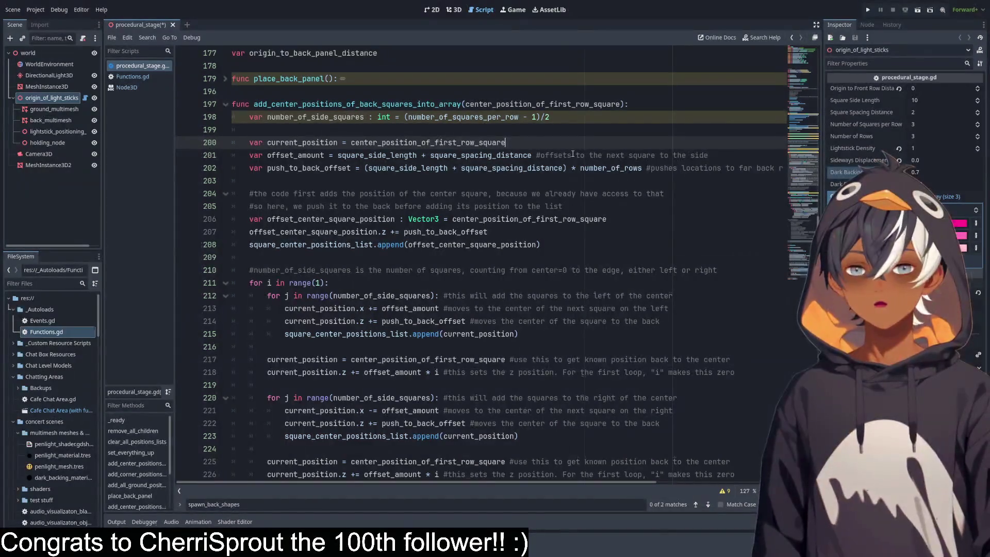
Delete the number_of_side_squares explanation comment on line 210.
scroll(560, 160, up, 1)
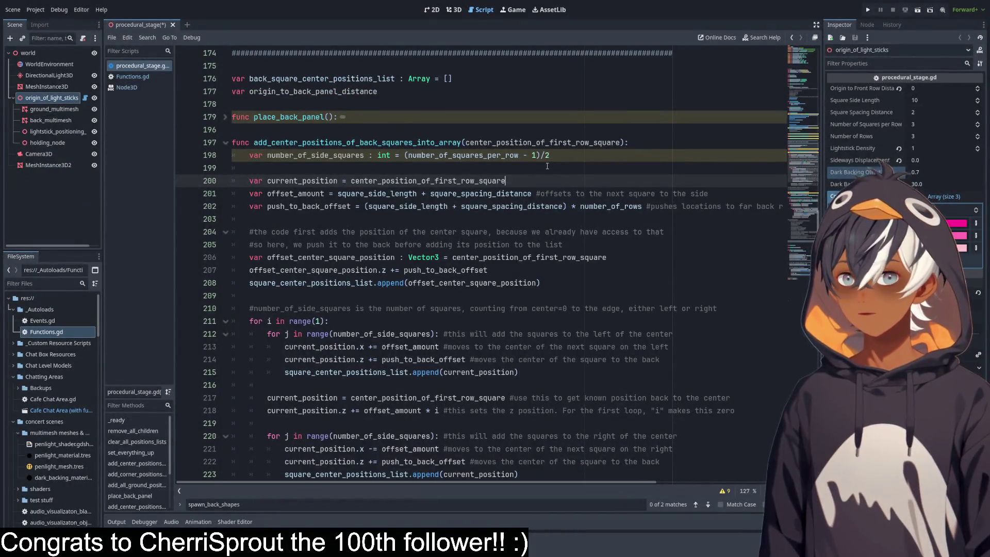
scroll(634, 155, down, 2)
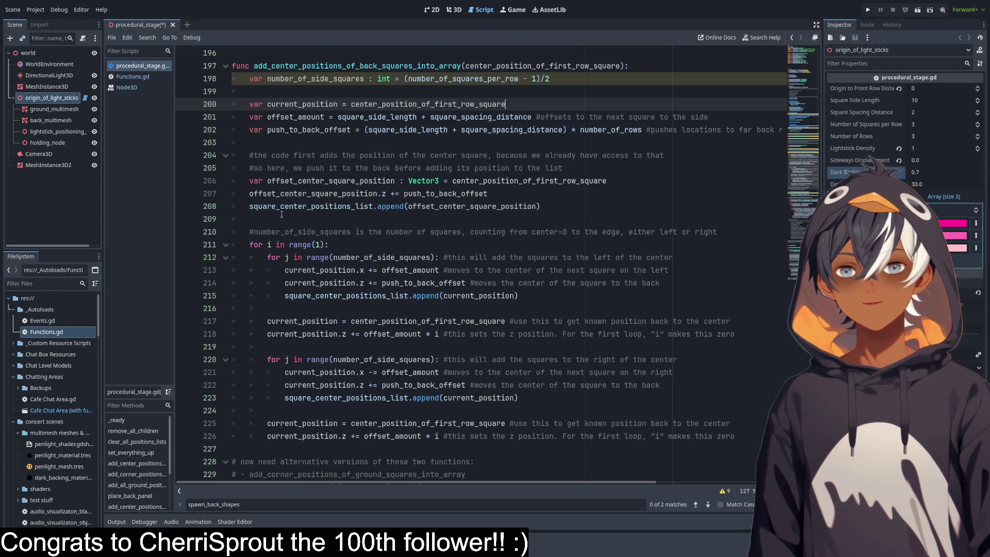
scroll(406, 162, down, 2)
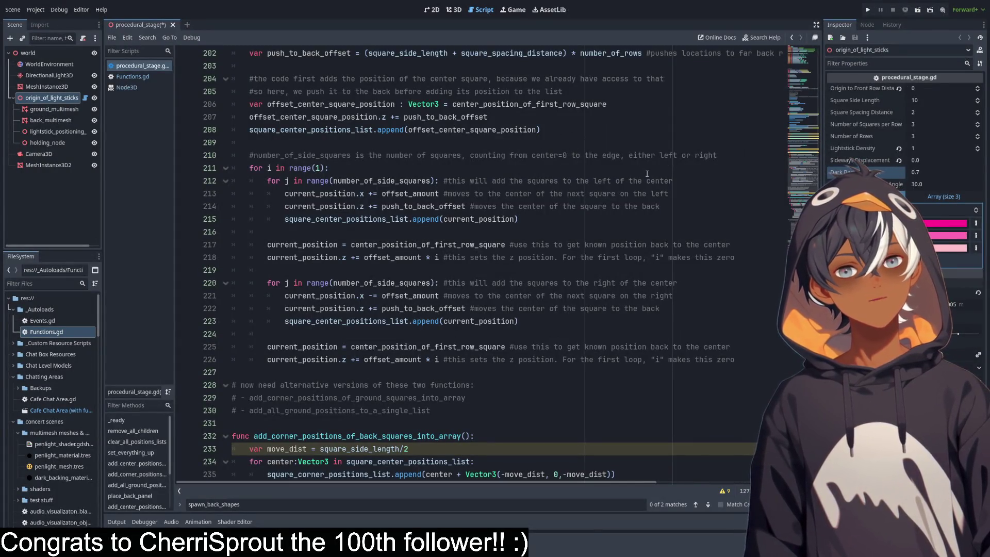
scroll(644, 161, up, 2)
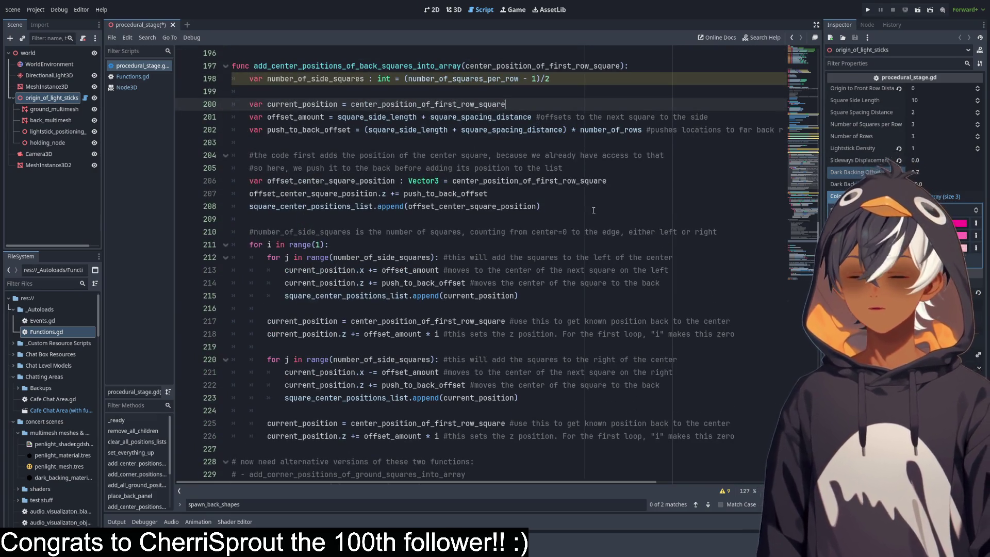
drag(721, 233, 249, 232)
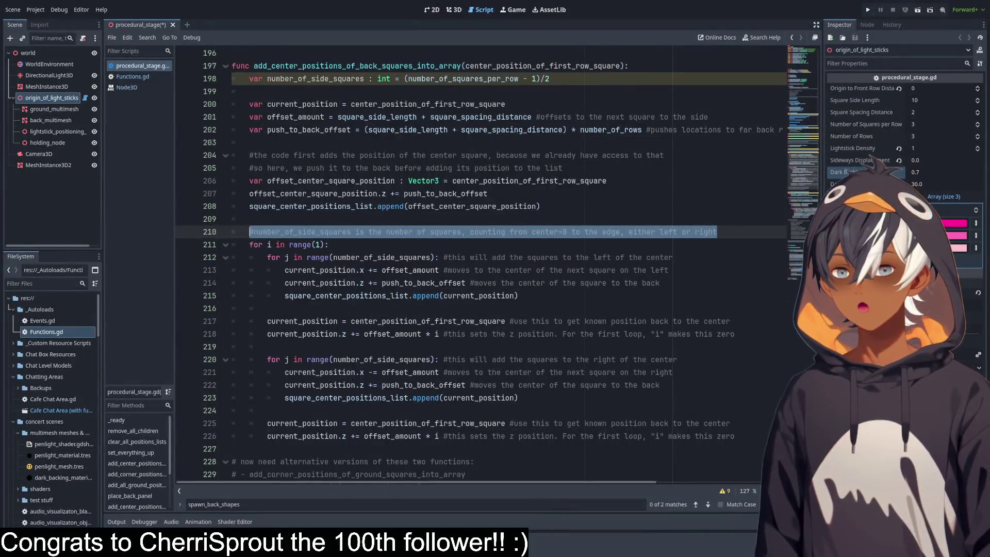
key(BackSpace)
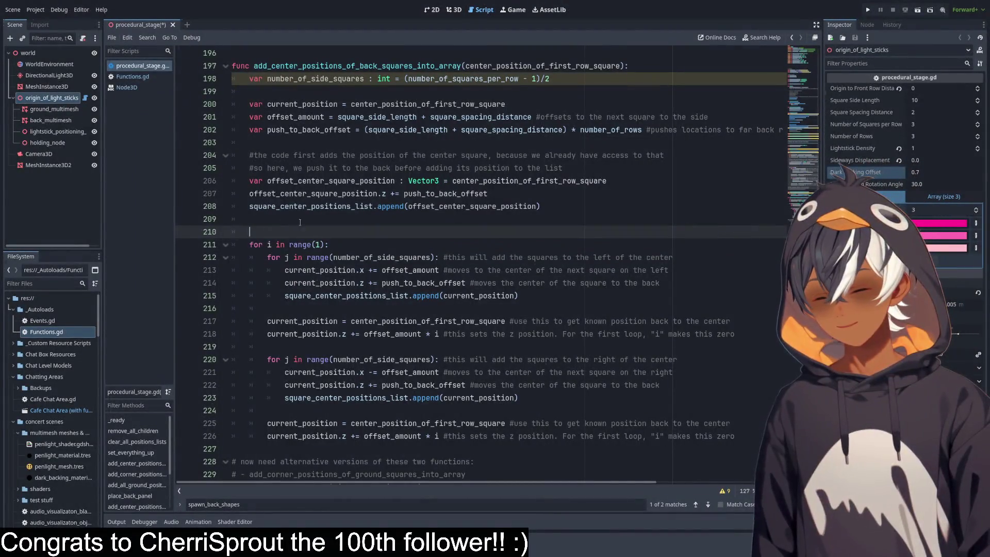
Insert the '#number_of_side_squares is the number of squares, counting from center=0 to the edge' comment below the function header.
click(556, 78)
click(650, 65)
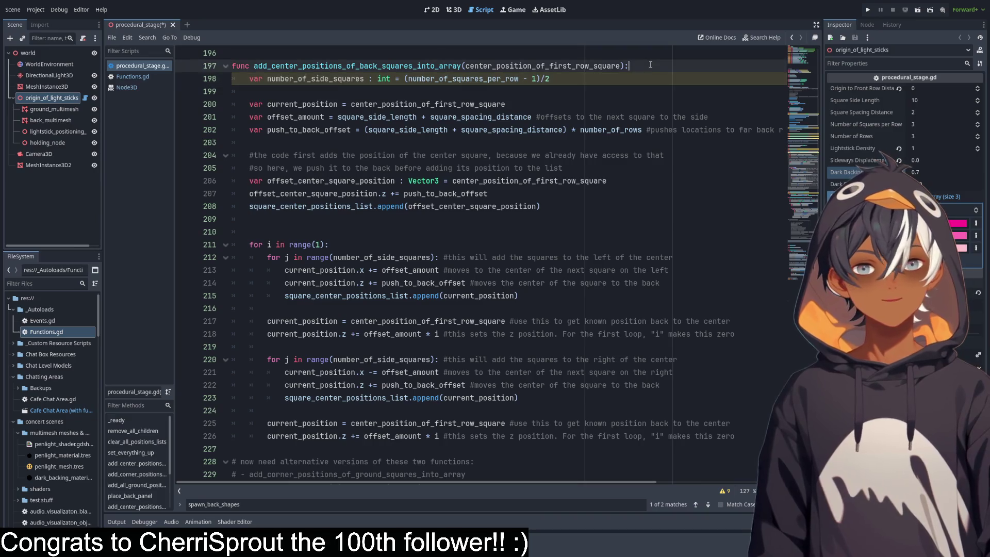
key(Return)
text(#number_of_side_squares is the number of squares, counting from center=0 to the edge, either left or right)
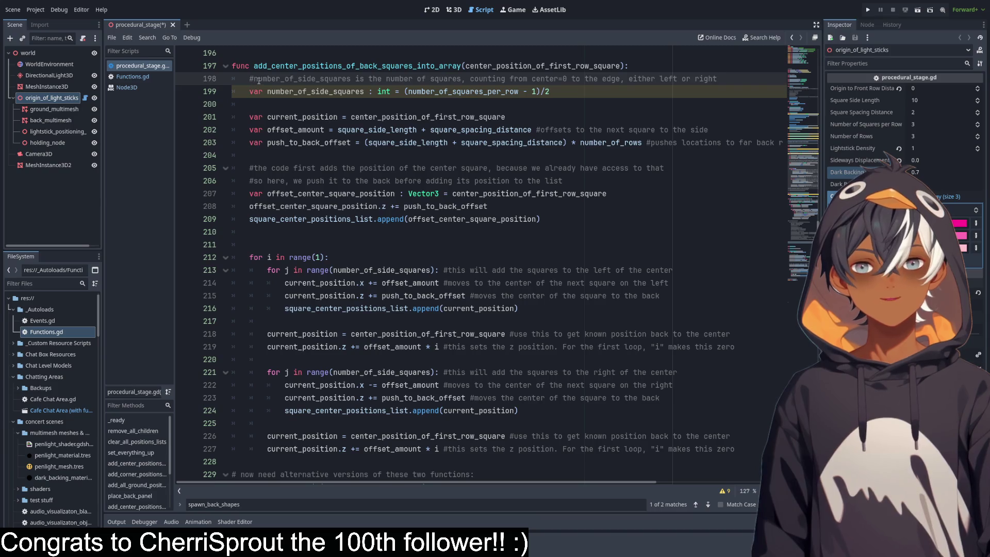
Highlight every use of current_position in the function.
click(284, 92)
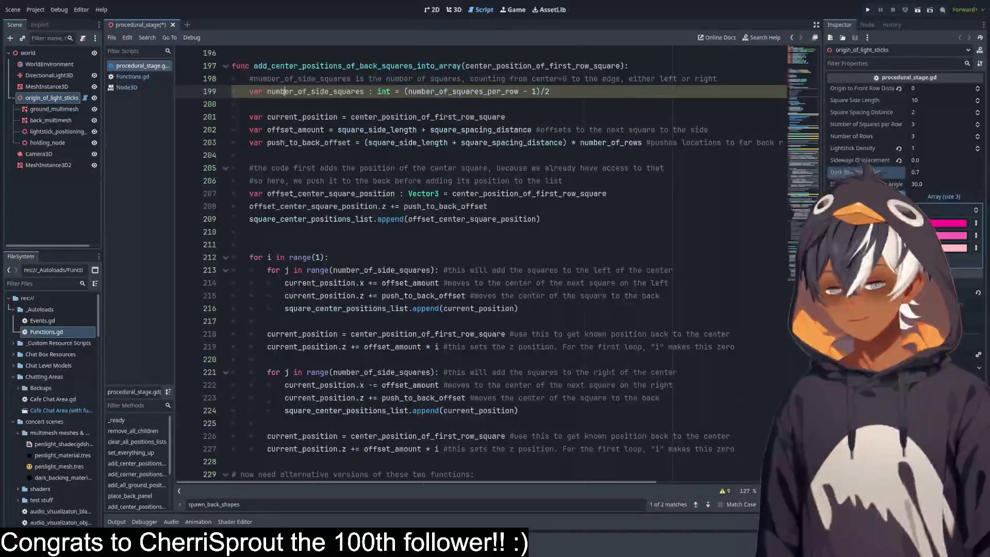
click(255, 78)
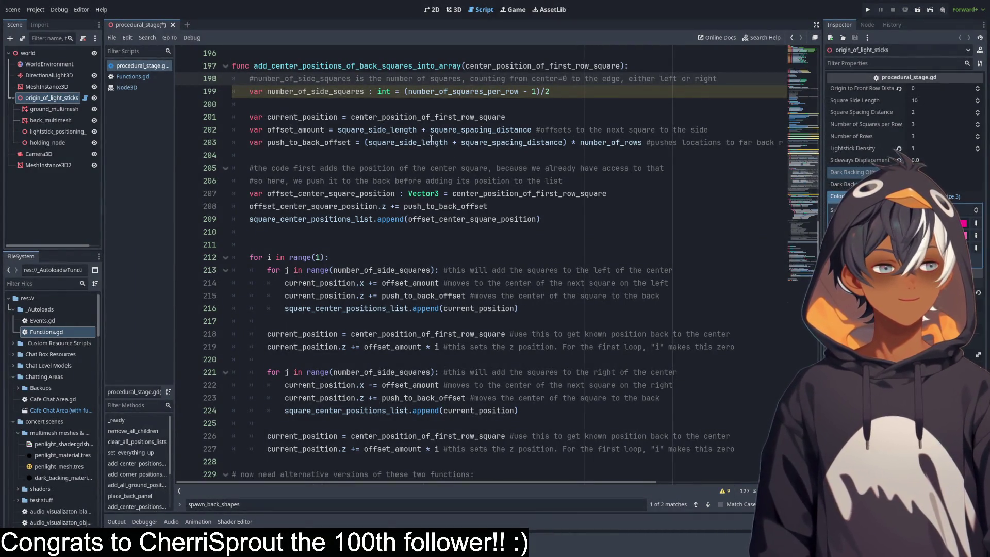
click(423, 129)
click(448, 91)
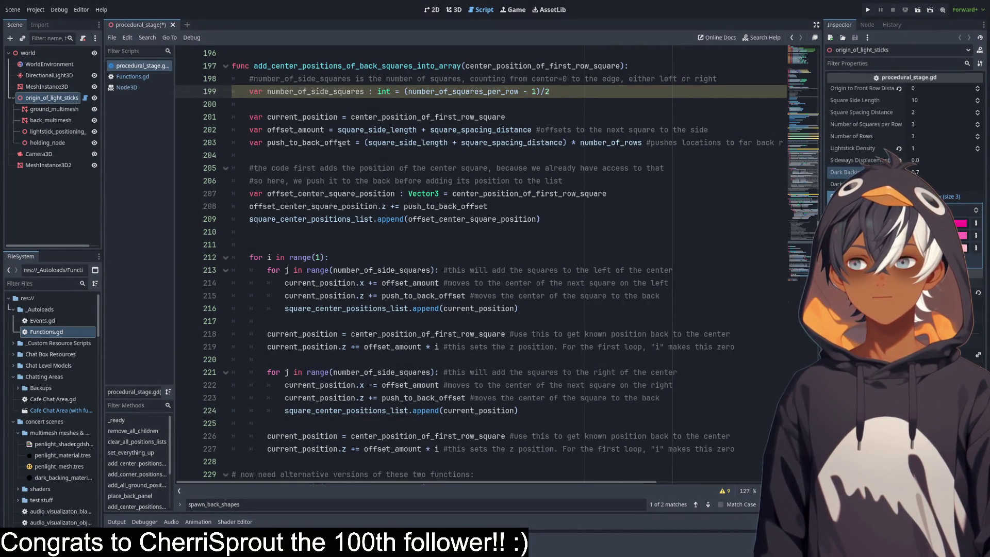
double_click(286, 117)
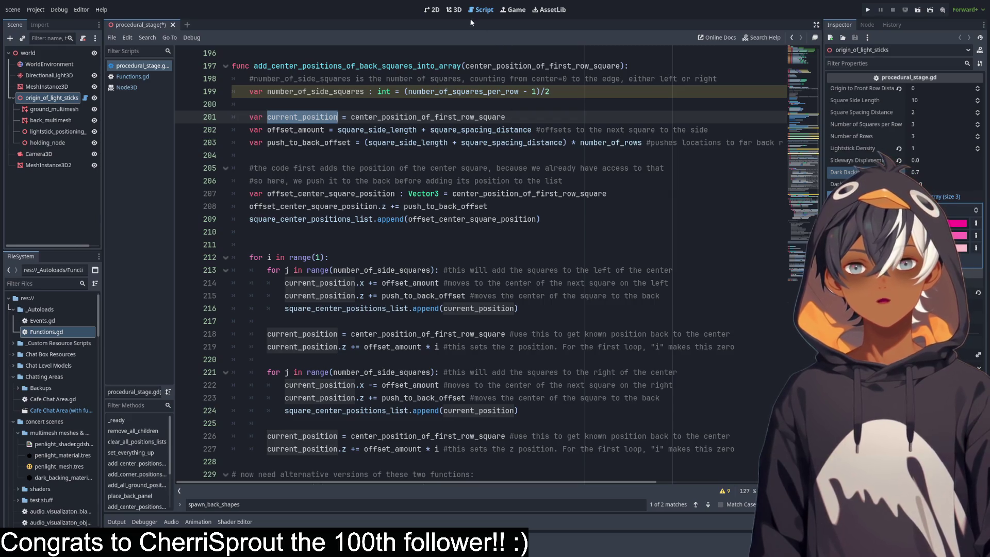
click(453, 9)
scroll(519, 370, down, 4)
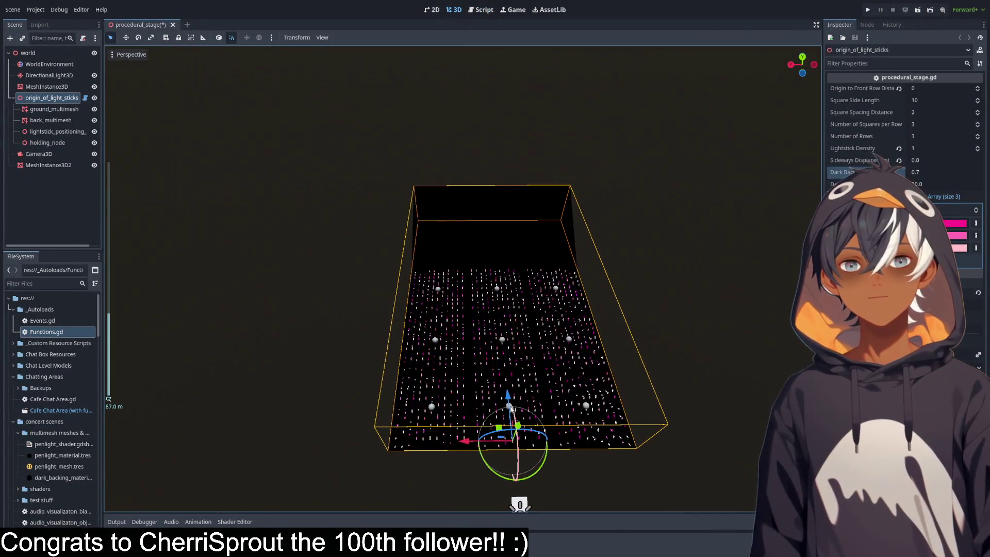
scroll(510, 408, up, 6)
drag(504, 339, 483, 250)
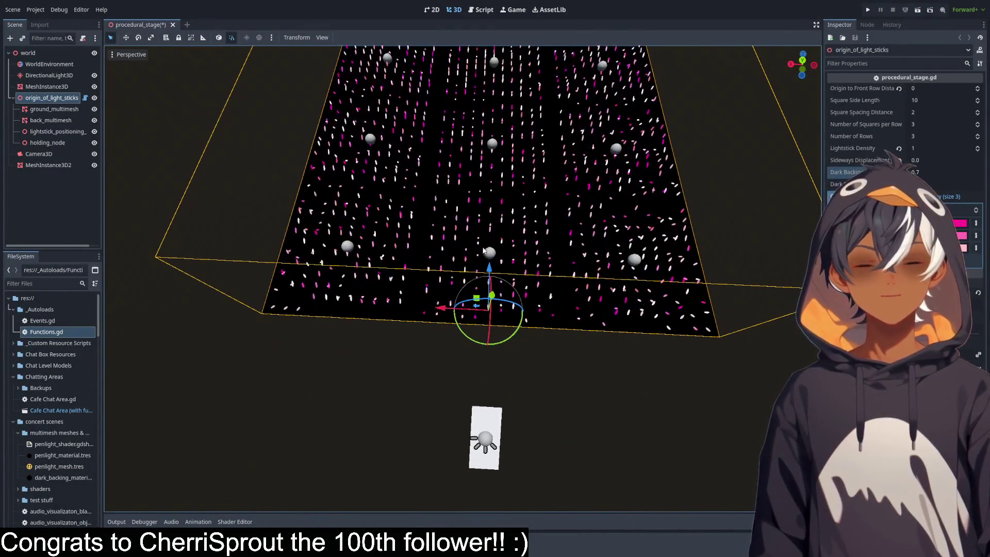
key(ctrl+F3)
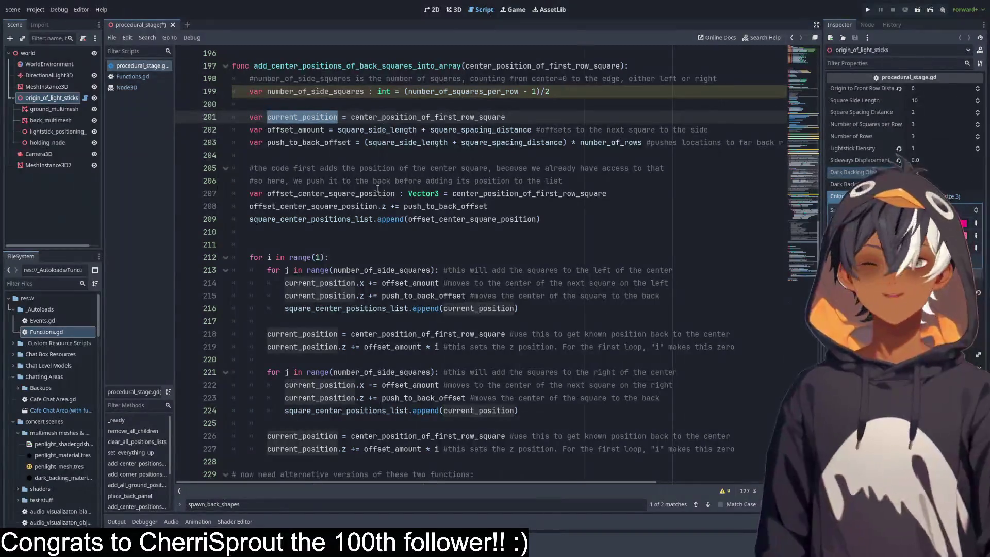
scroll(389, 181, up, 4)
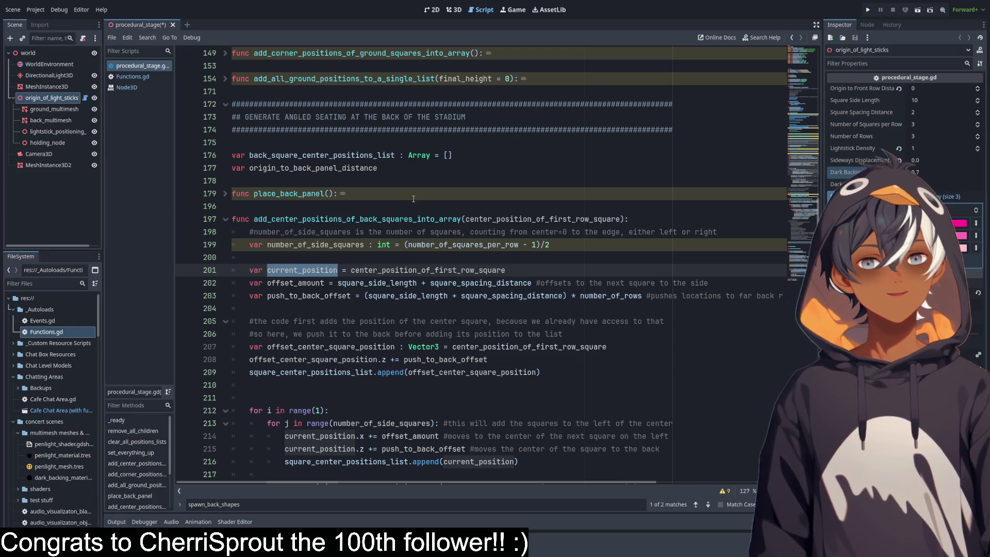
Point out the new comment and the uses of number_of_side_squares in its declaration.
scroll(413, 198, down, 3)
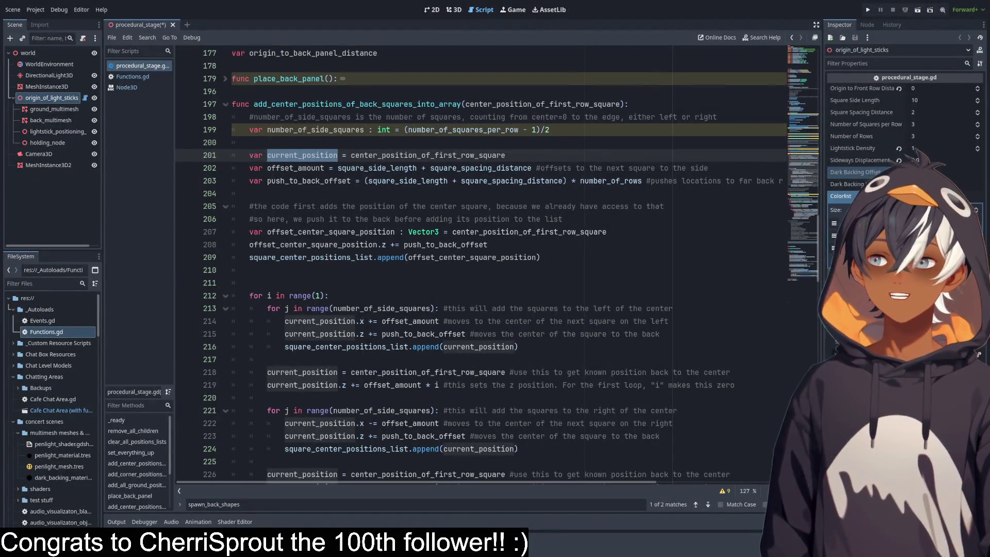
click(533, 168)
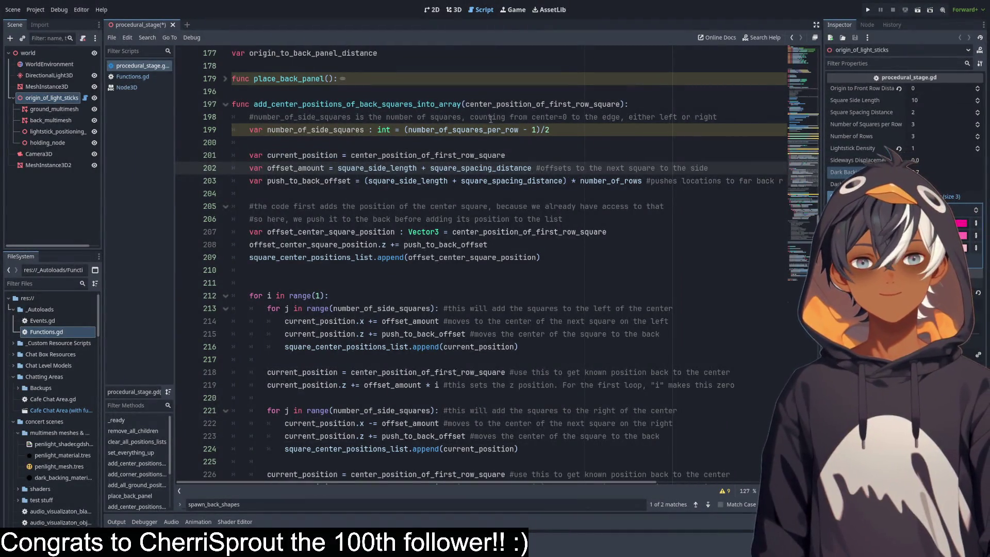
drag(253, 117, 550, 130)
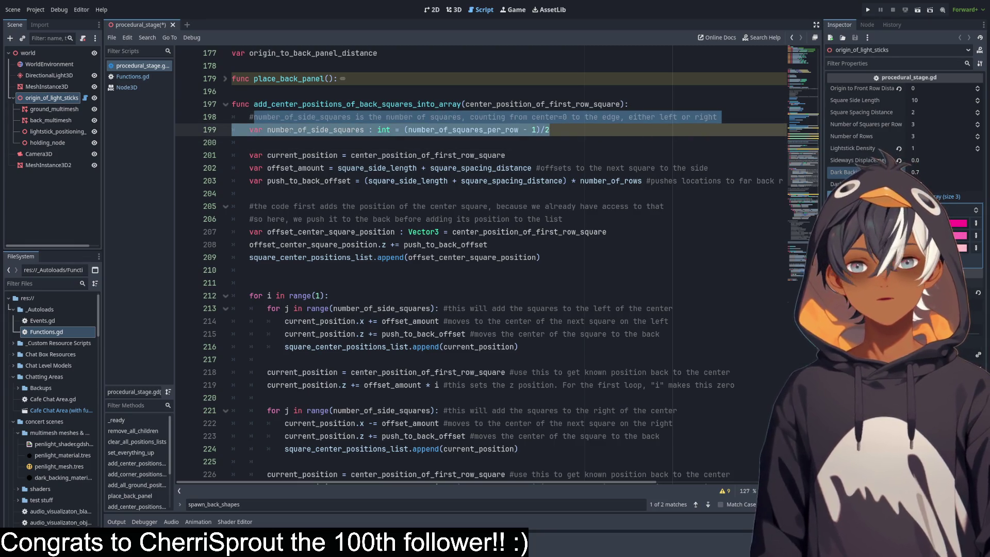
double_click(299, 132)
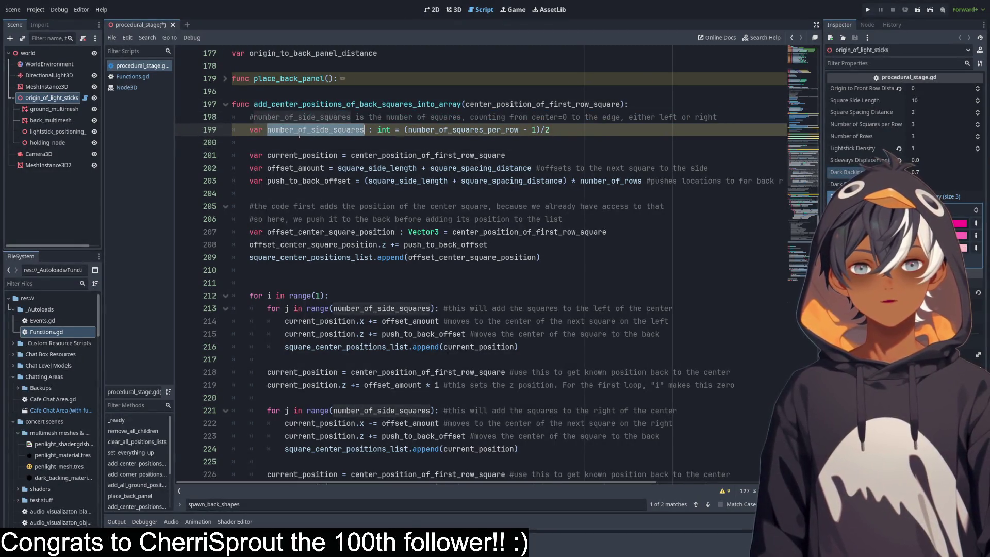
drag(299, 136, 593, 143)
click(593, 133)
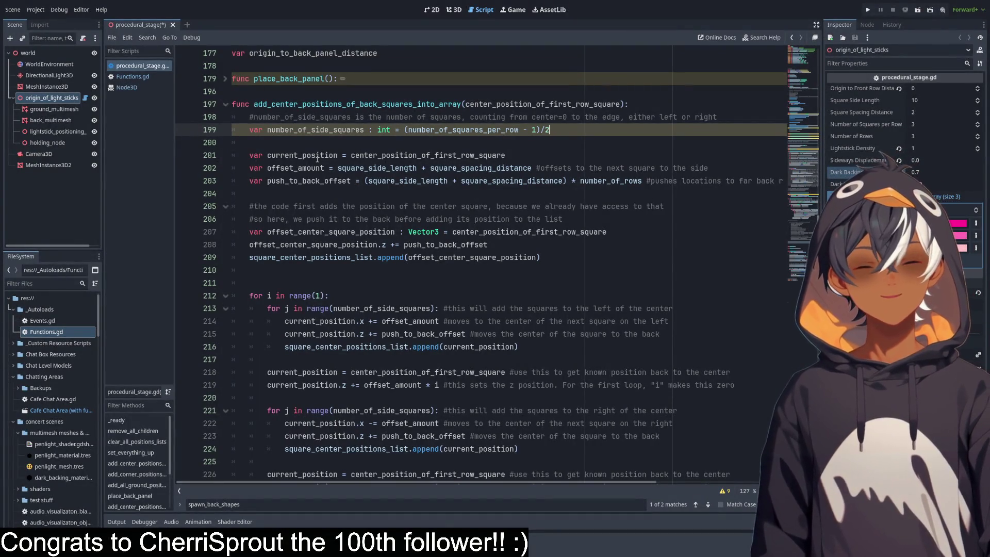
Highlight the current_position assignment and center_position_of_first_row_square on line 201.
double_click(317, 155)
drag(317, 155, 510, 156)
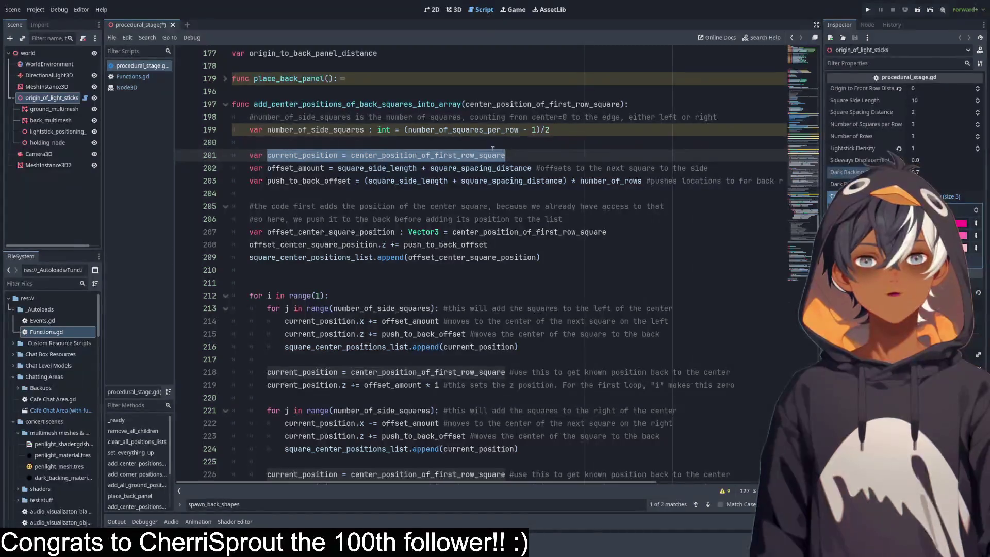
click(528, 157)
double_click(416, 156)
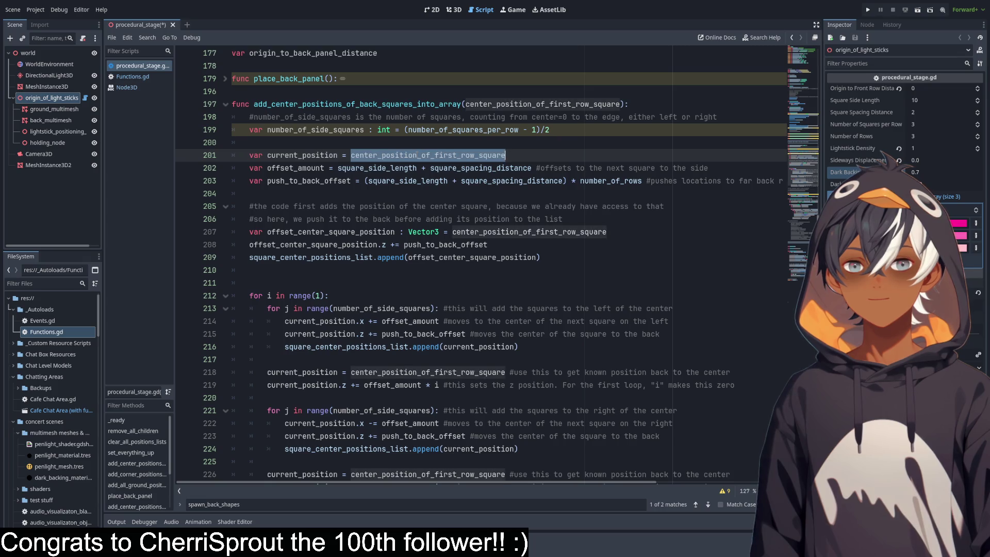
click(535, 157)
text(#)
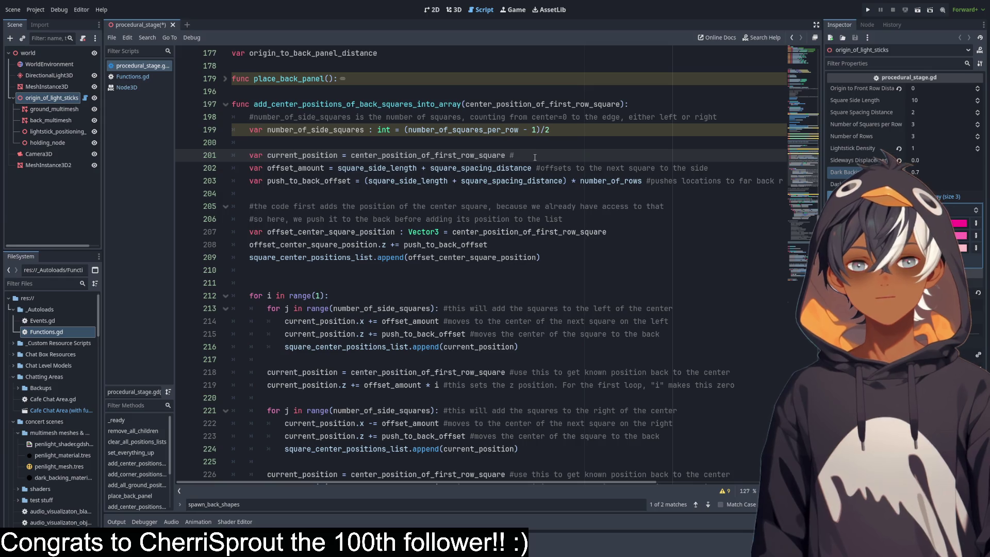
Remove the stray '#' and add '# start from a KNOWN point: the center of the middle square in the first row' above current_position.
key(BackSpace)
key(BackSpace)
key(BackSpace)
key(ctrl+shift+Return)
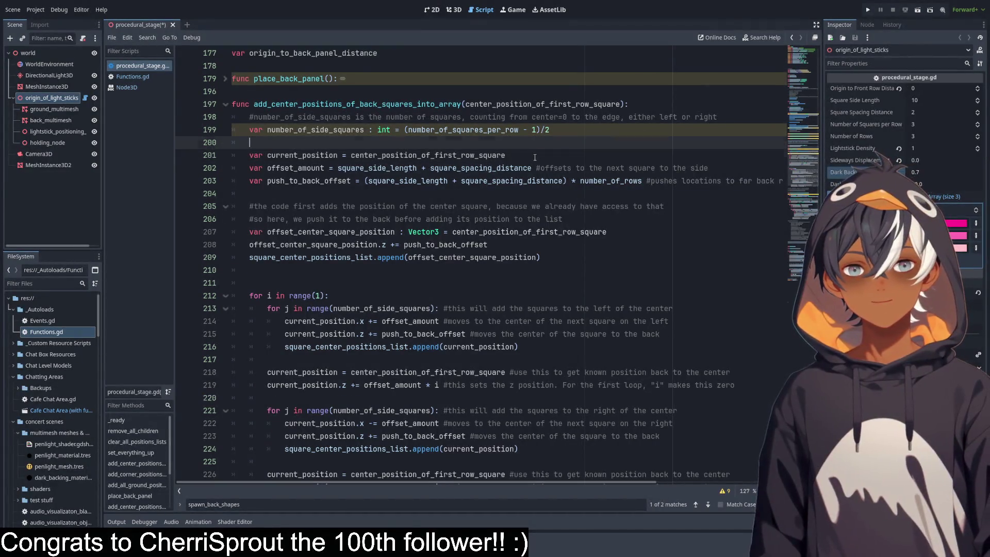
text(# sta)
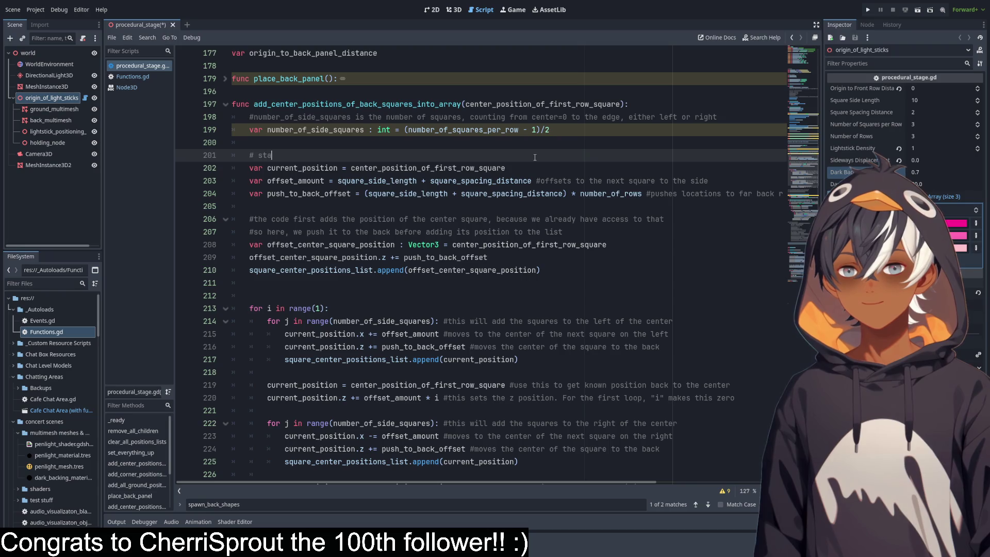
text(rt from a )
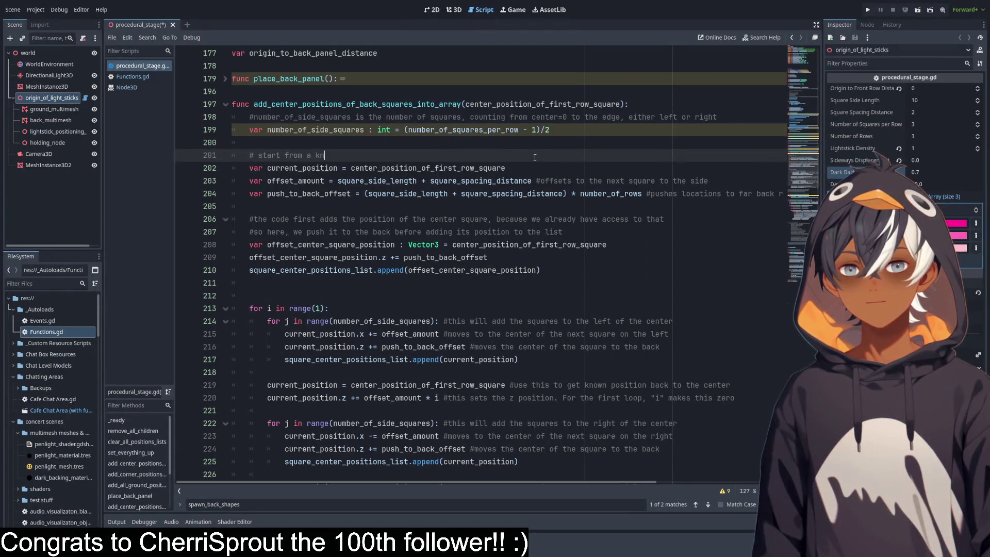
text(KNOWN P)
key(BackSpace)
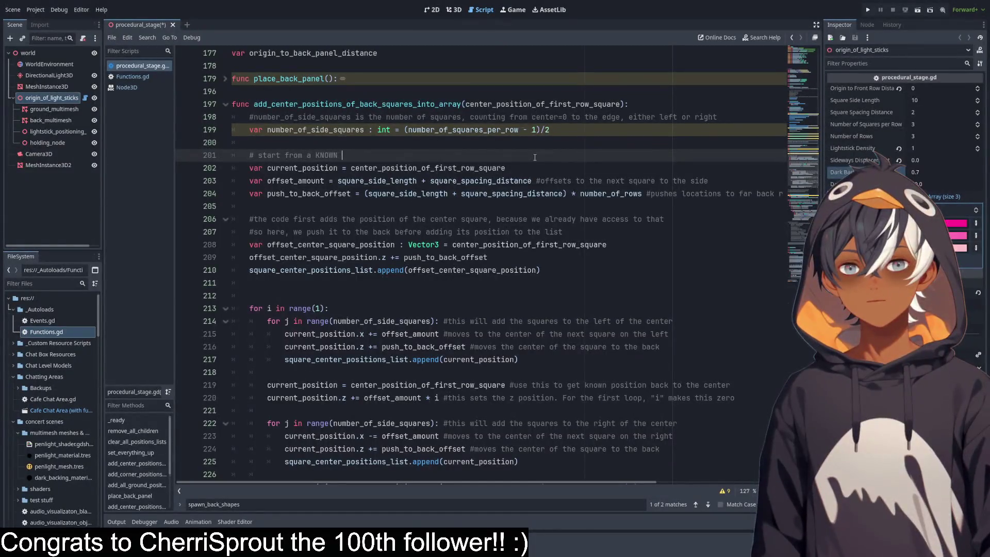
text(point)
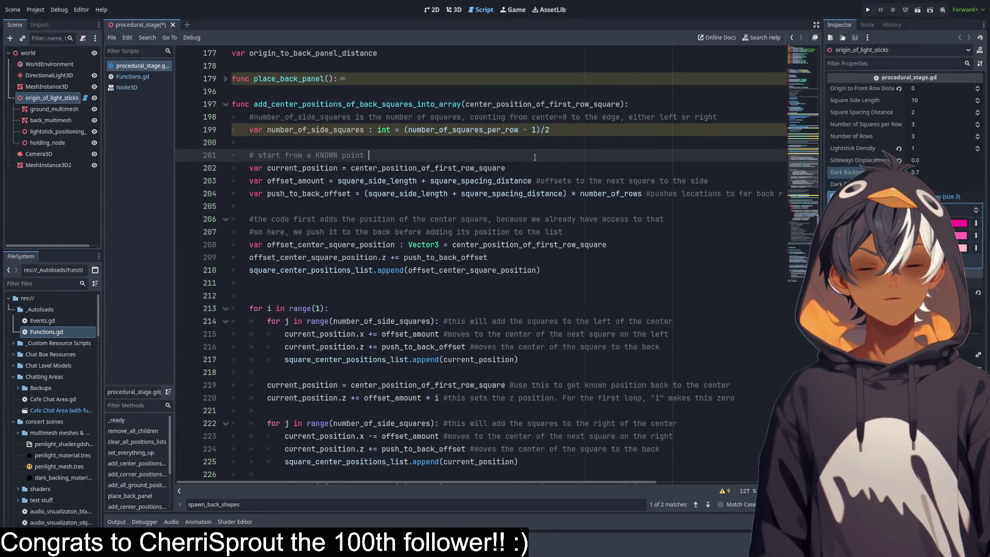
text(: )
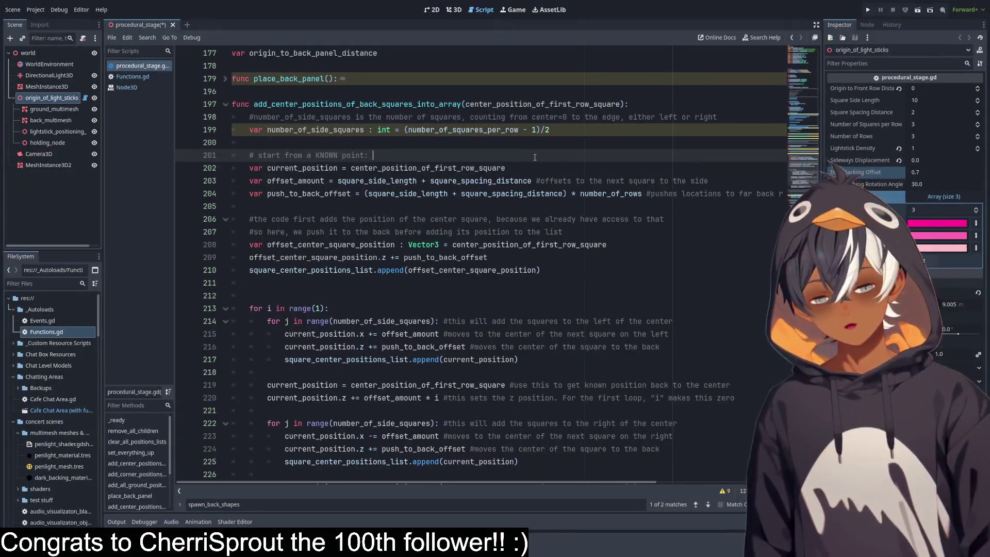
text(the center if)
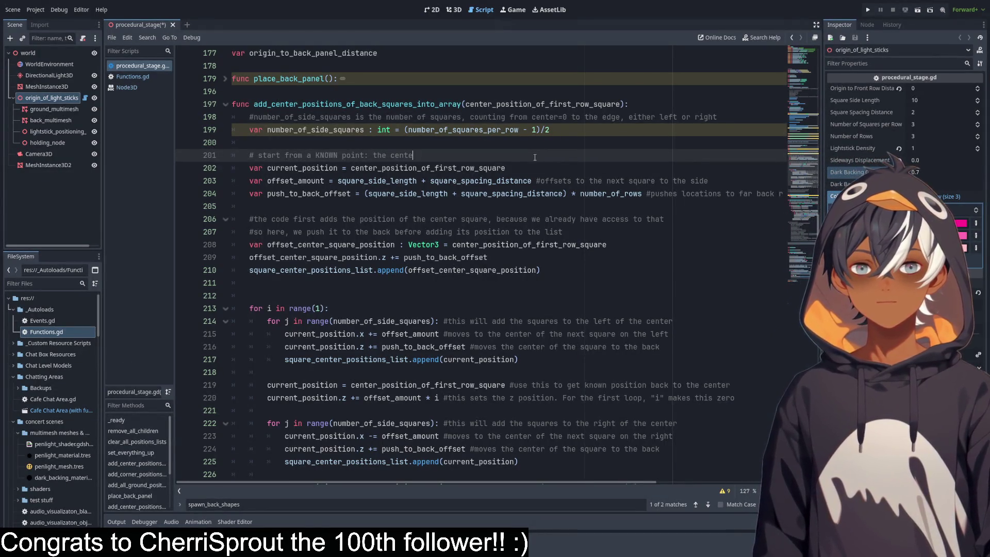
key(BackSpace)
key(BackSpace)
text(of the middle )
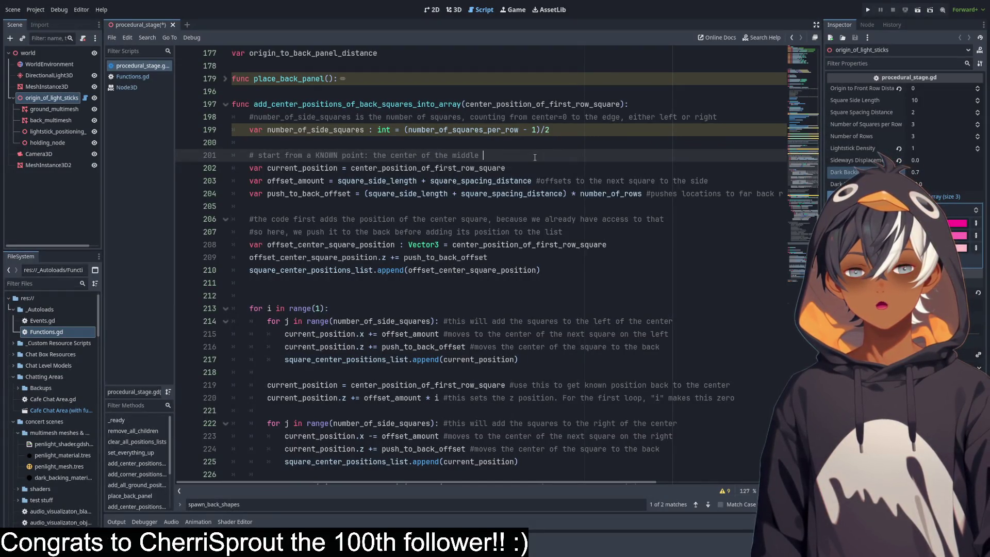
text(squ)
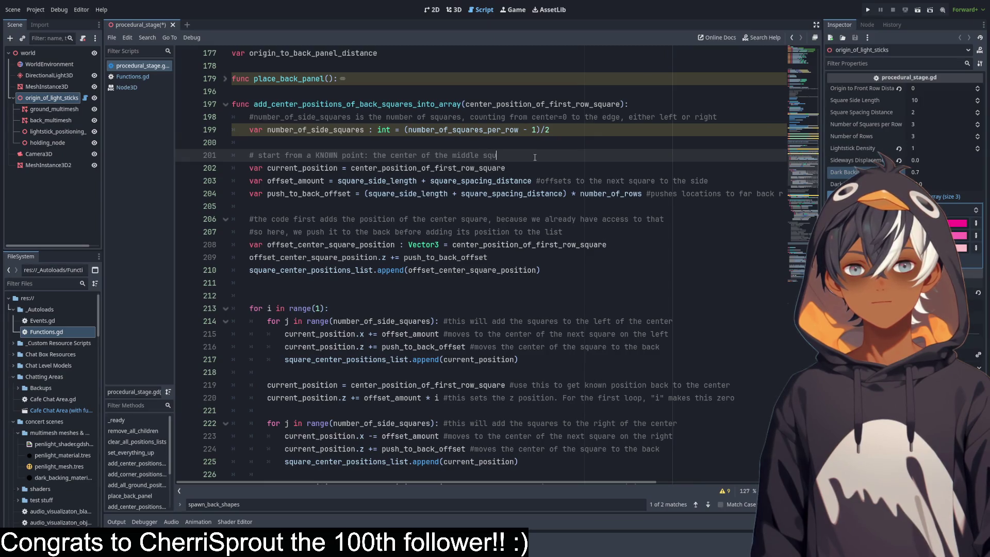
text(are in the firs)
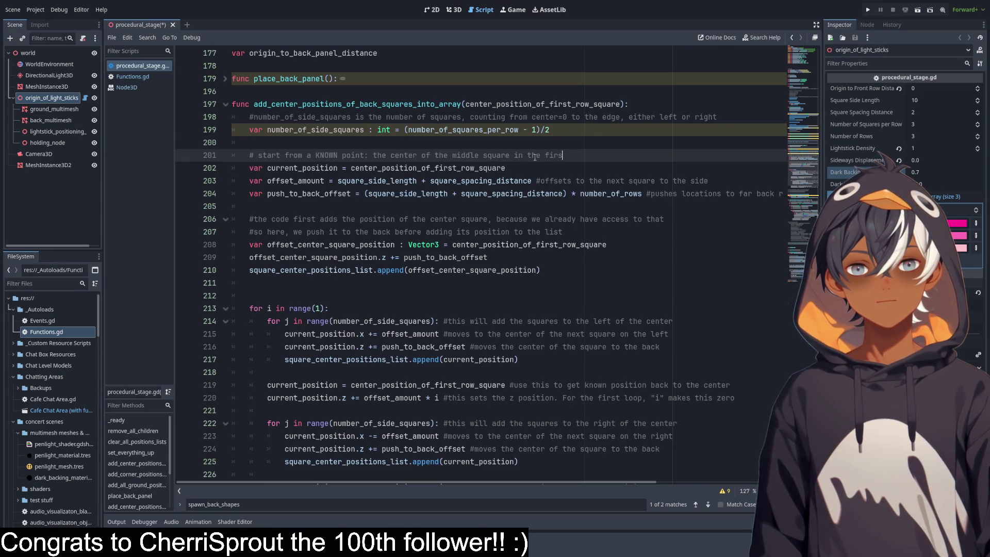
text(t row)
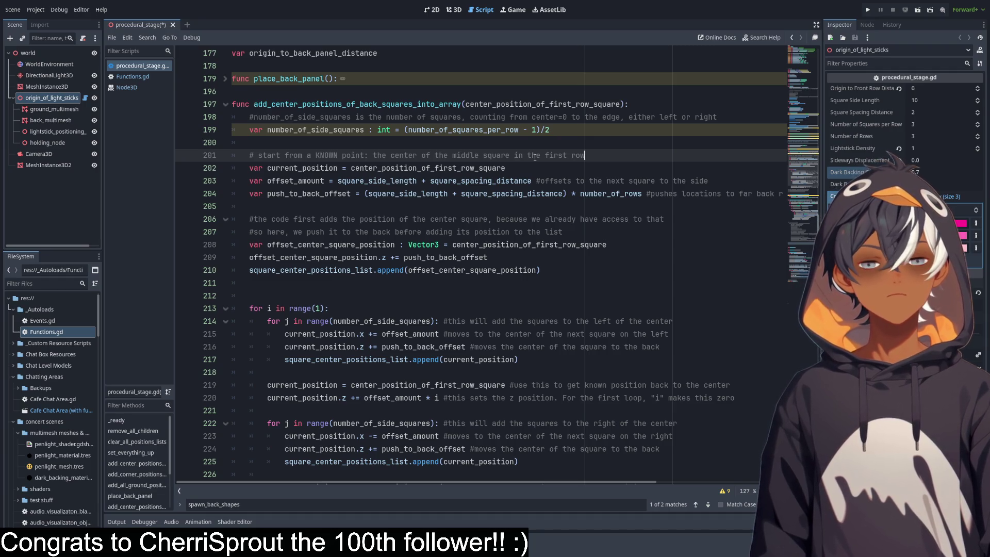
click(535, 176)
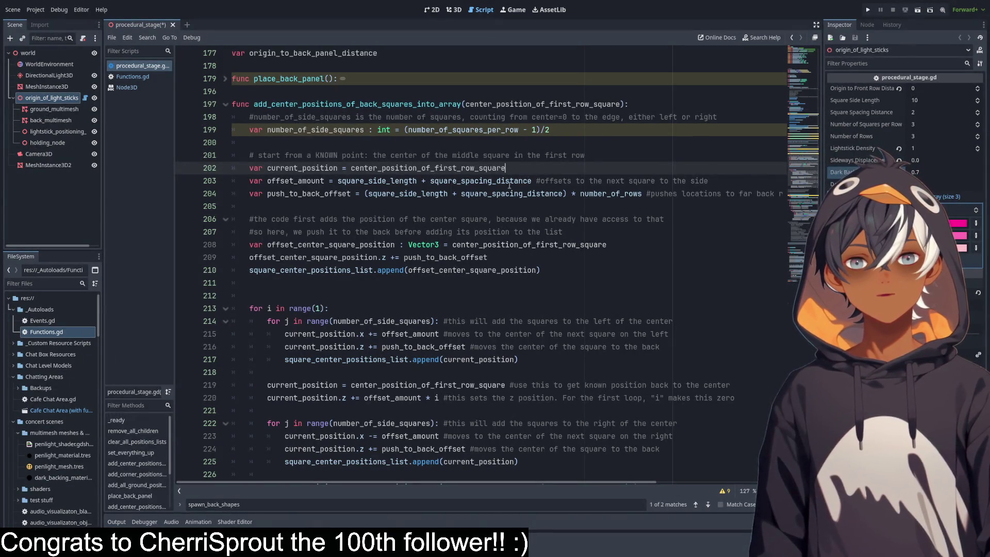
Point out the offset_amount formula and the uses of push_to_back_offset.
mouse_move(338, 181)
mouse_down()
mouse_move(709, 181)
mouse_move(453, 180)
mouse_up()
click(280, 179)
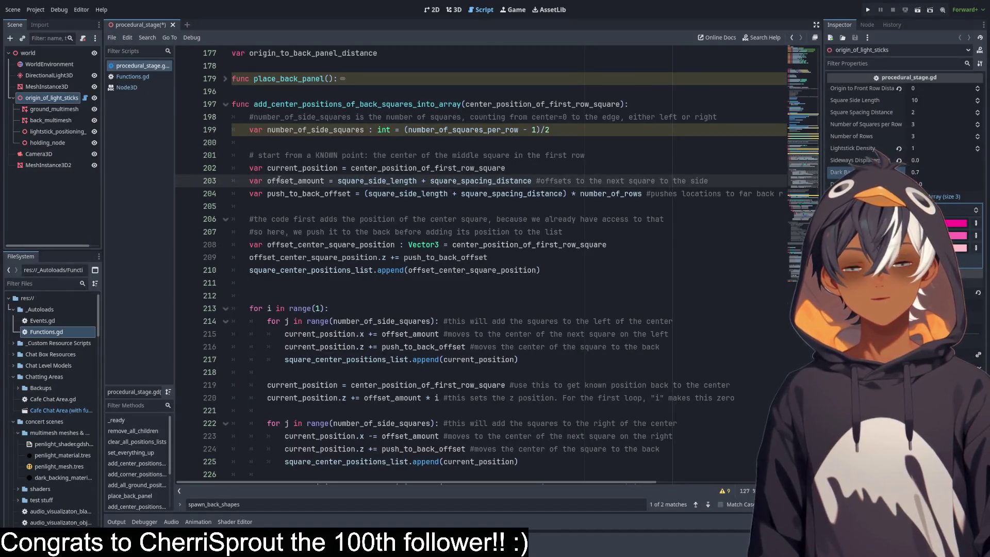
double_click(309, 193)
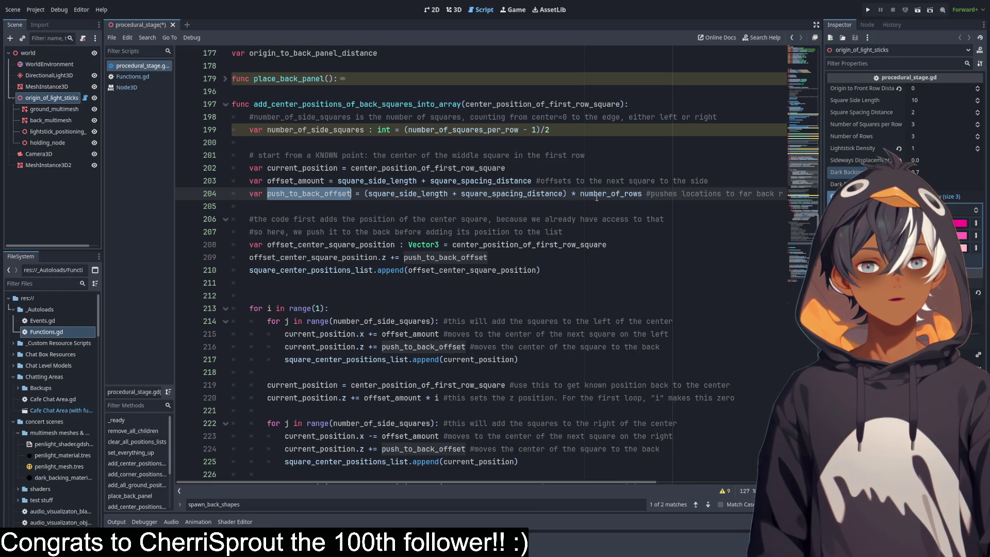
drag(437, 485, 512, 481)
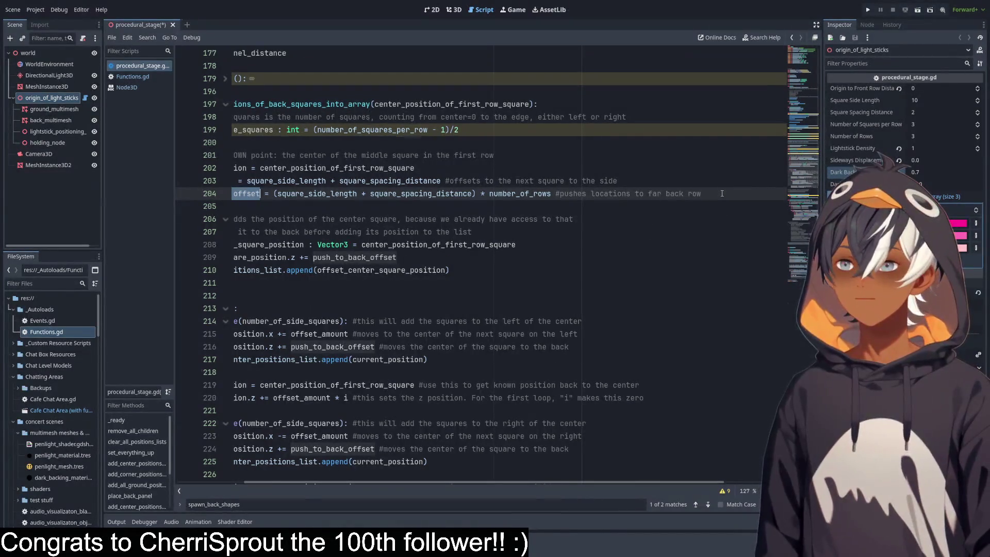
click(608, 168)
Frame push_to_back_offset with blank lines and equal-length rows of '#' above and below it.
click(639, 194)
key(Up)
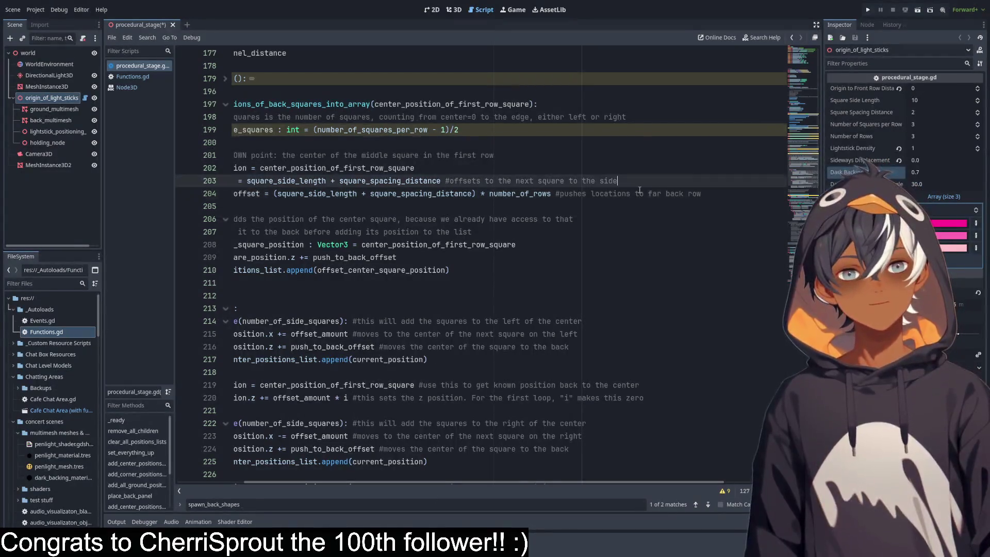
key(Return)
key(Return)
key(Return)
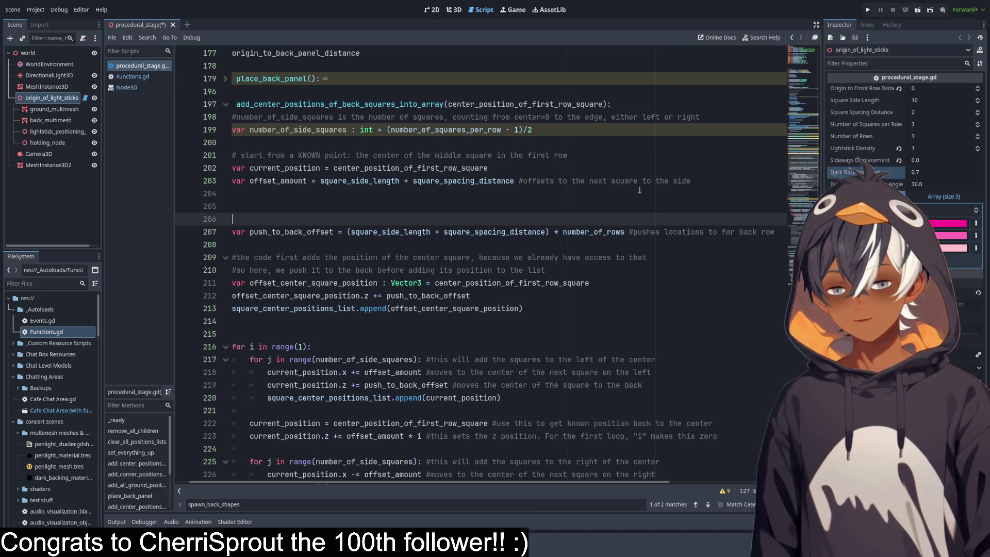
text(################)
click(271, 241)
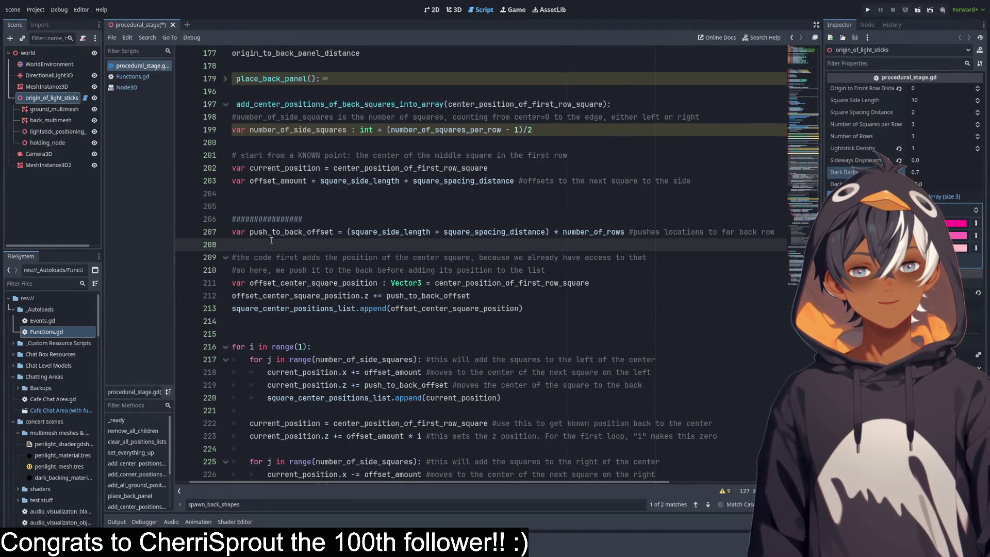
key(Return)
key(Up)
text(################)
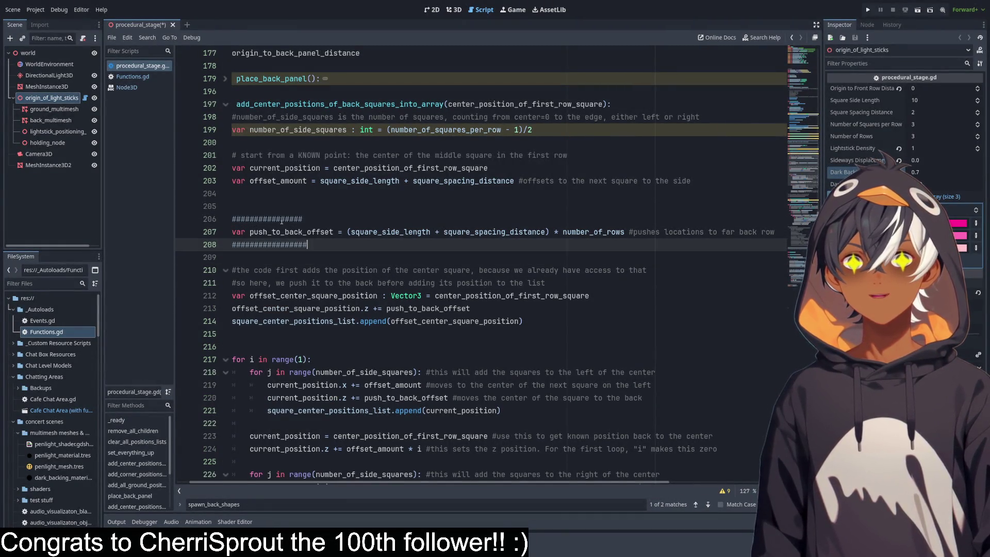
key(BackSpace)
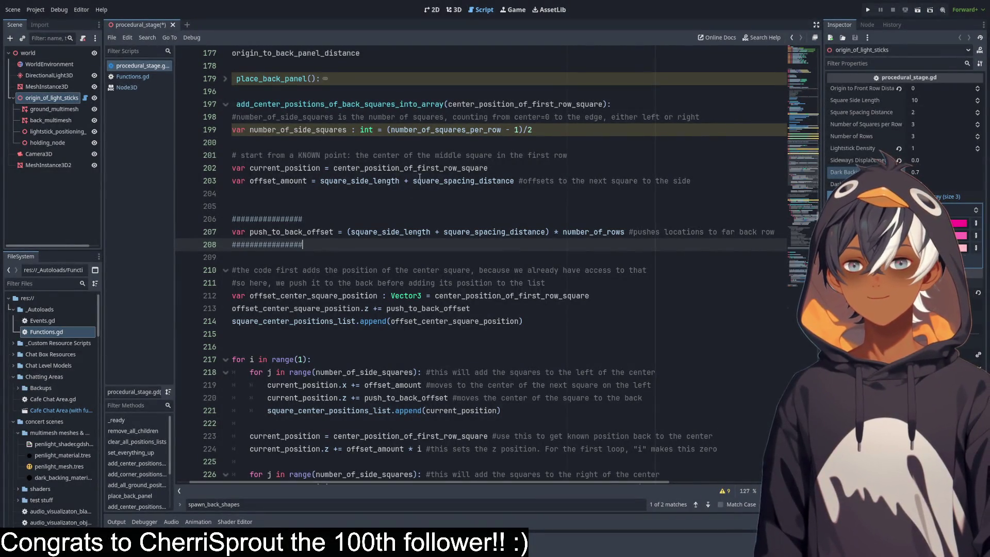
double_click(418, 168)
double_click(281, 168)
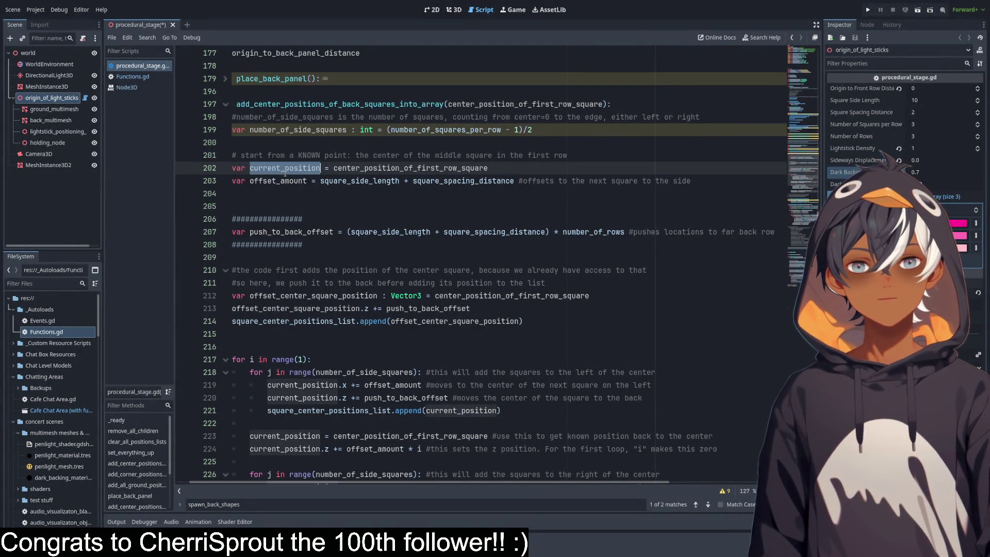
click(454, 10)
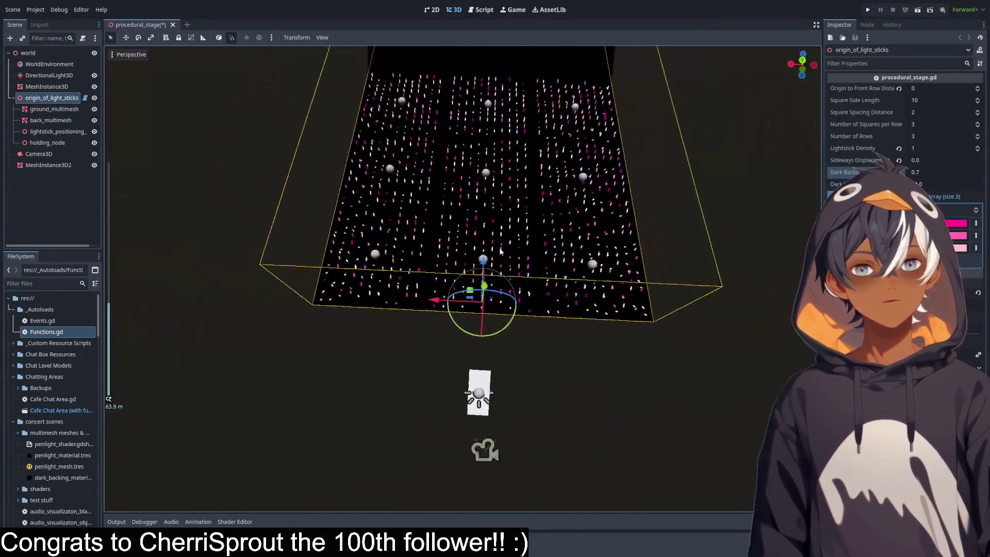
click(480, 10)
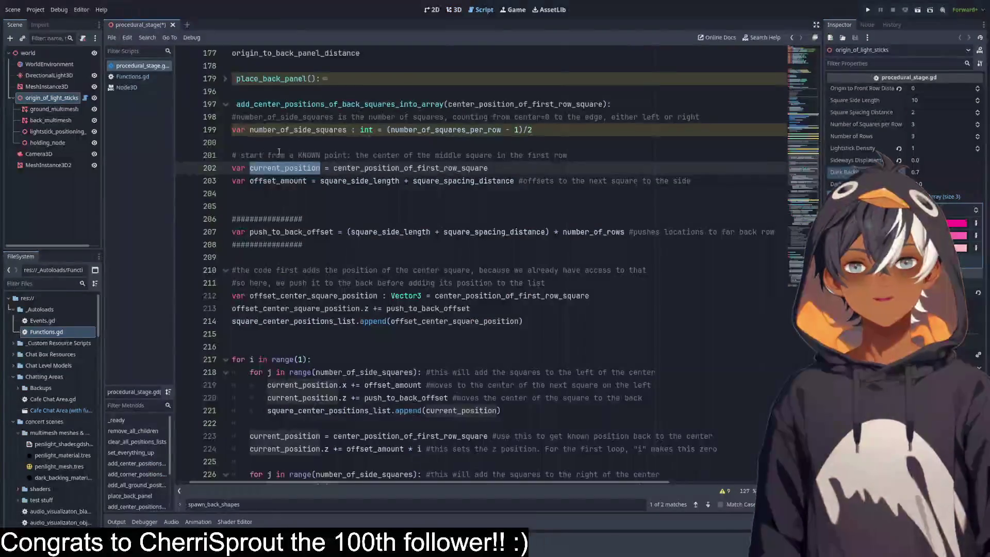
double_click(279, 181)
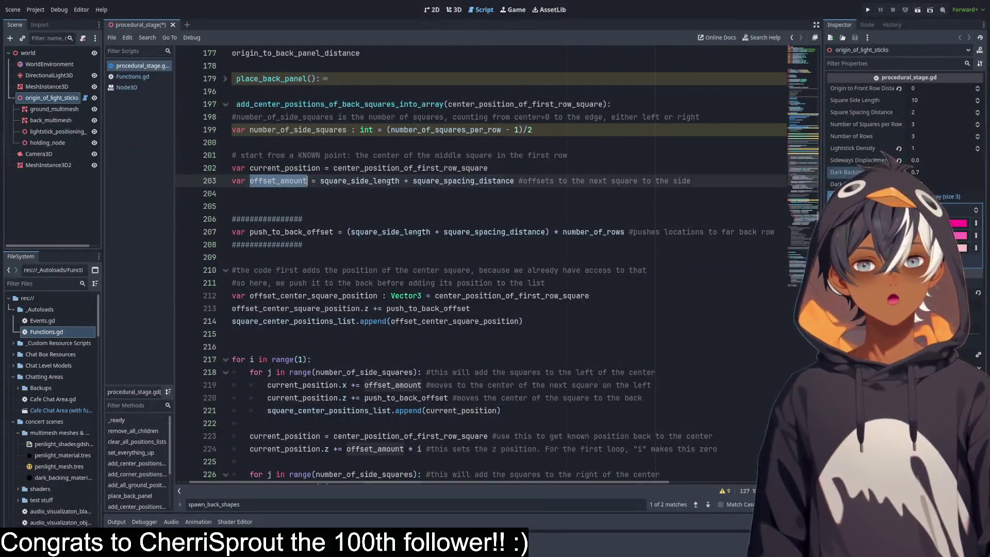
double_click(350, 181)
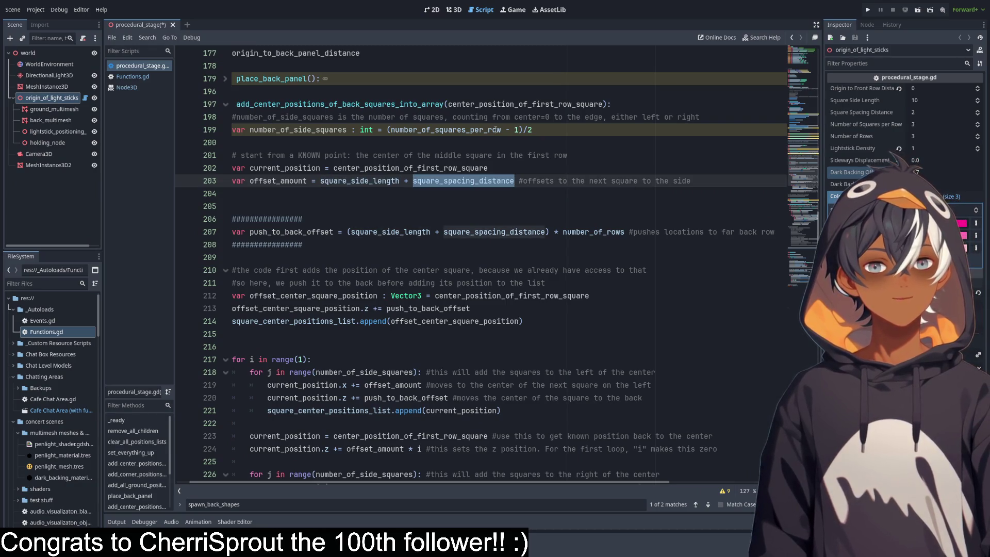
click(455, 11)
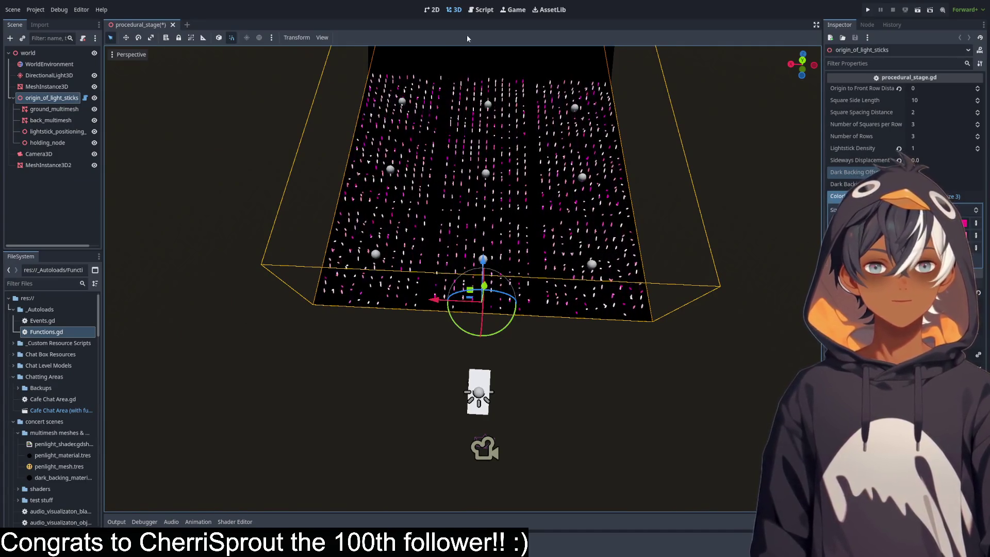
click(481, 9)
scroll(305, 199, down, 2)
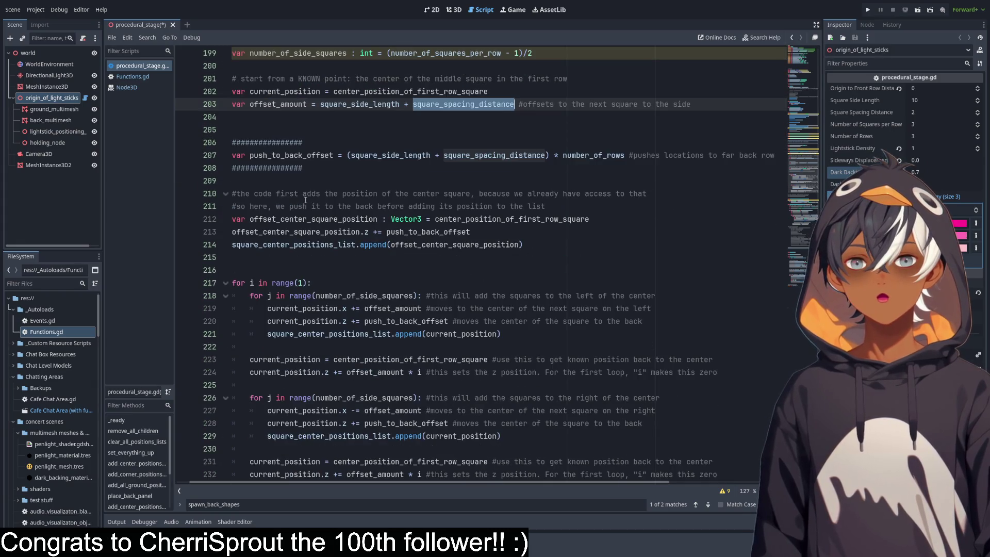
scroll(313, 185, up, 1)
double_click(268, 197)
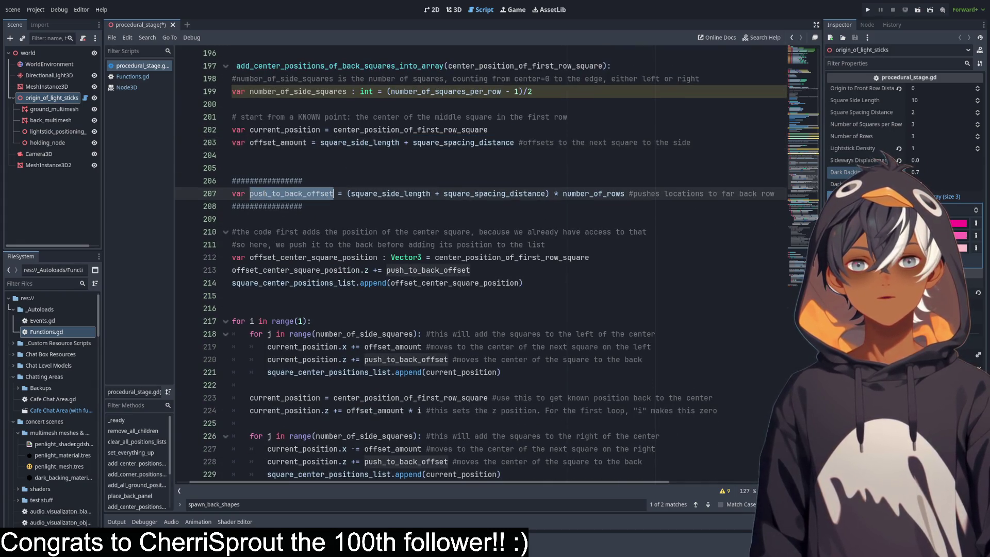
double_click(391, 194)
shift+click(545, 193)
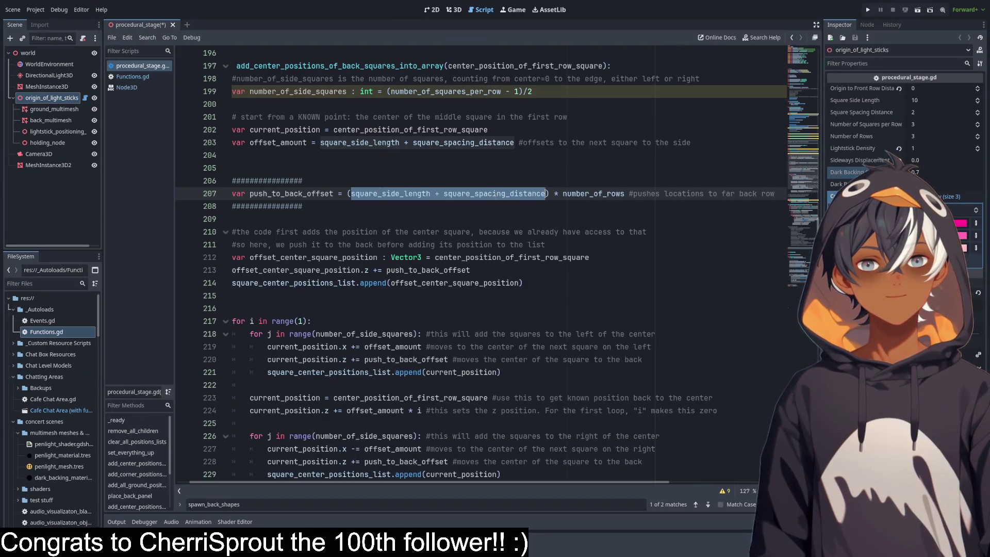